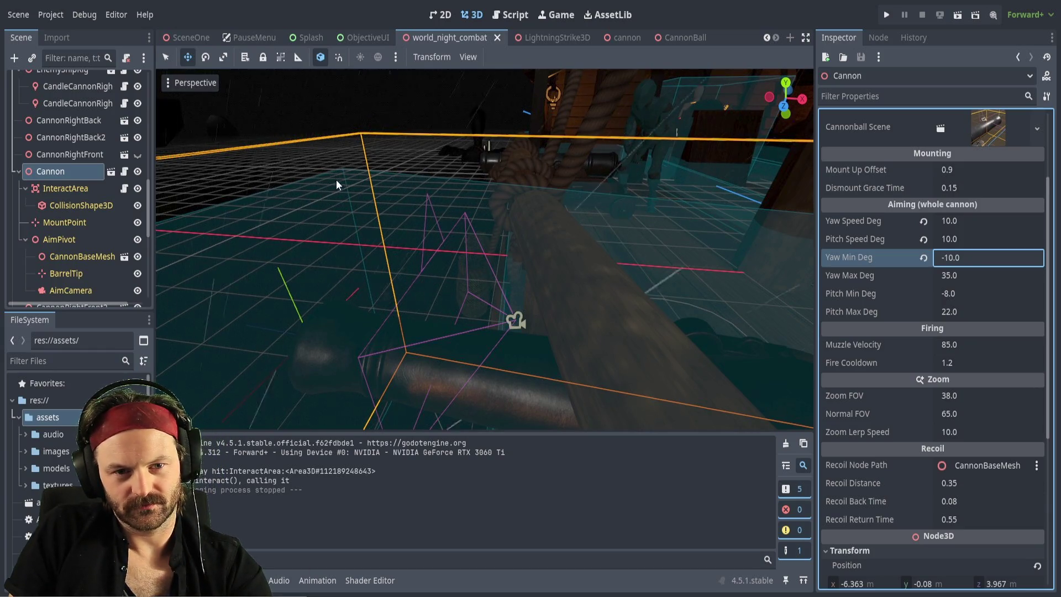
Run the world_night_combat scene to test the cannon's -10 to 35 degree yaw limits.
{"action": "key", "text": "F6"}
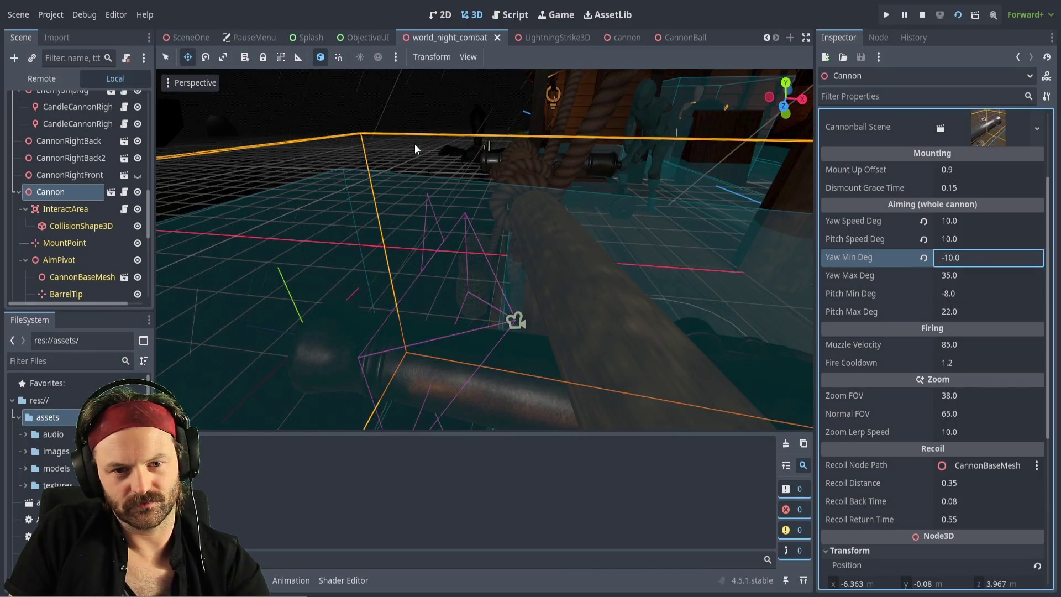
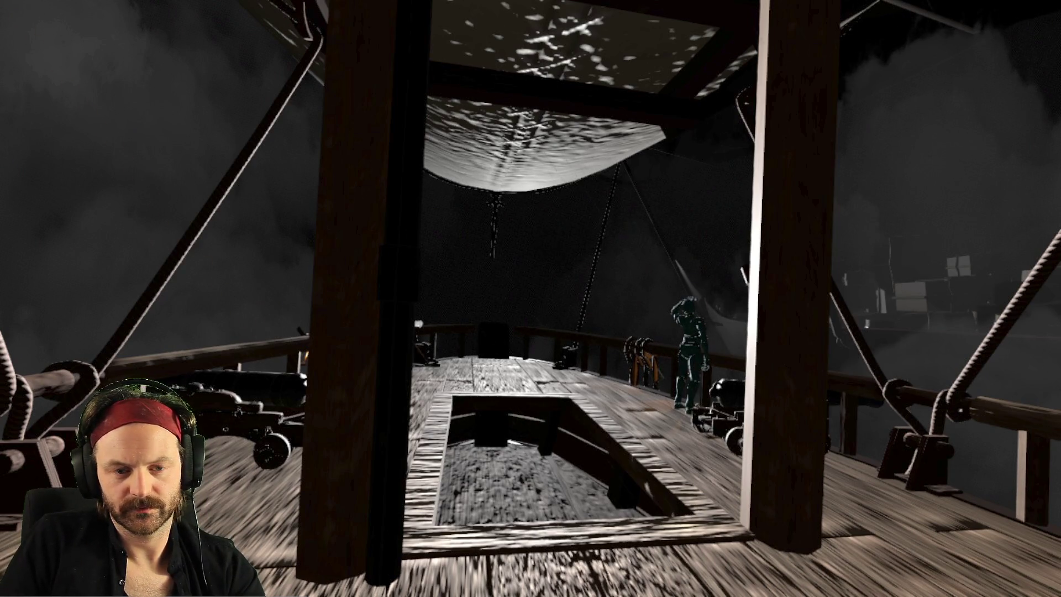
Stop the test run, relaunch and back across the ship deck, then stop the game again.
{"action": "key", "text": "F8"}
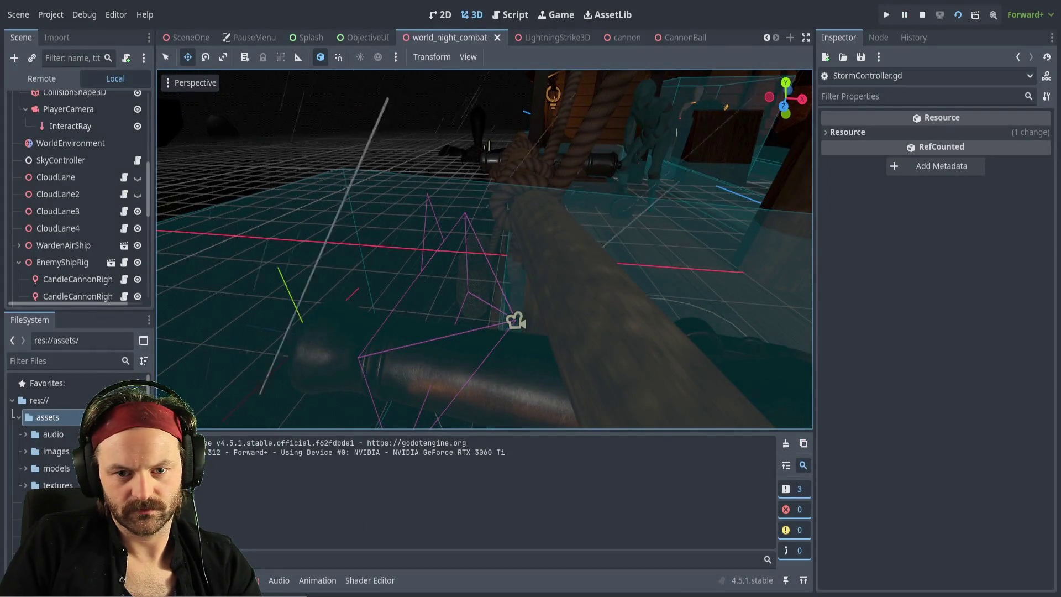
{"action": "key", "text": "F5"}
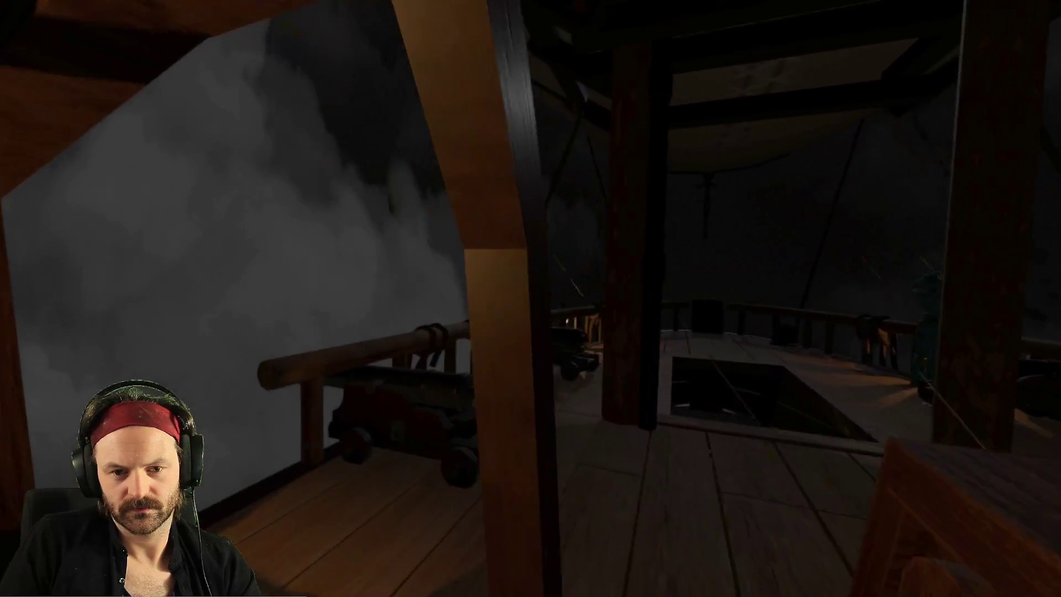
{"action": "key", "text": "s"}
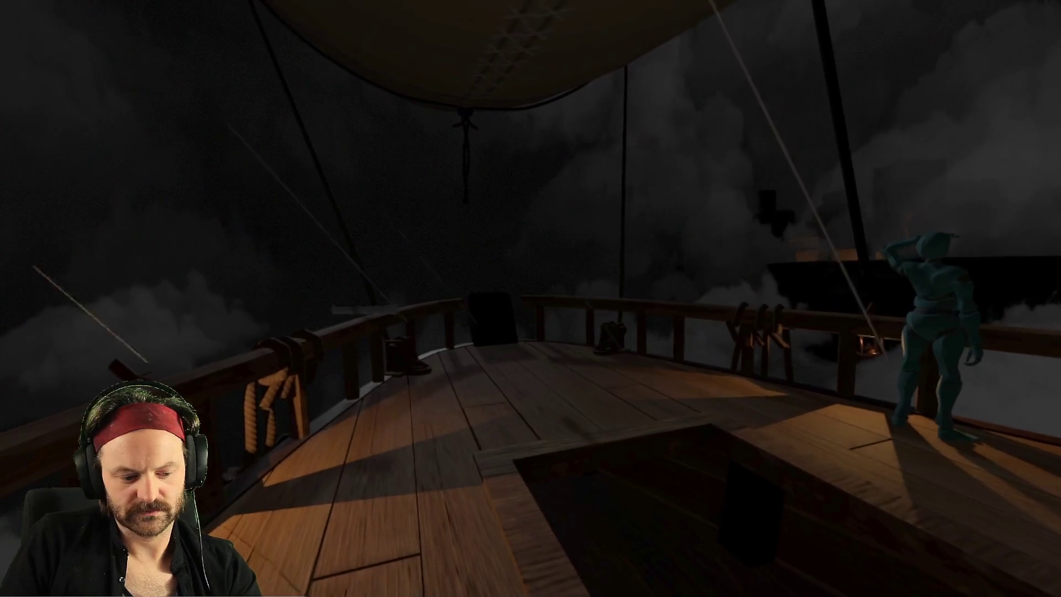
{"action": "key", "text": "F8"}
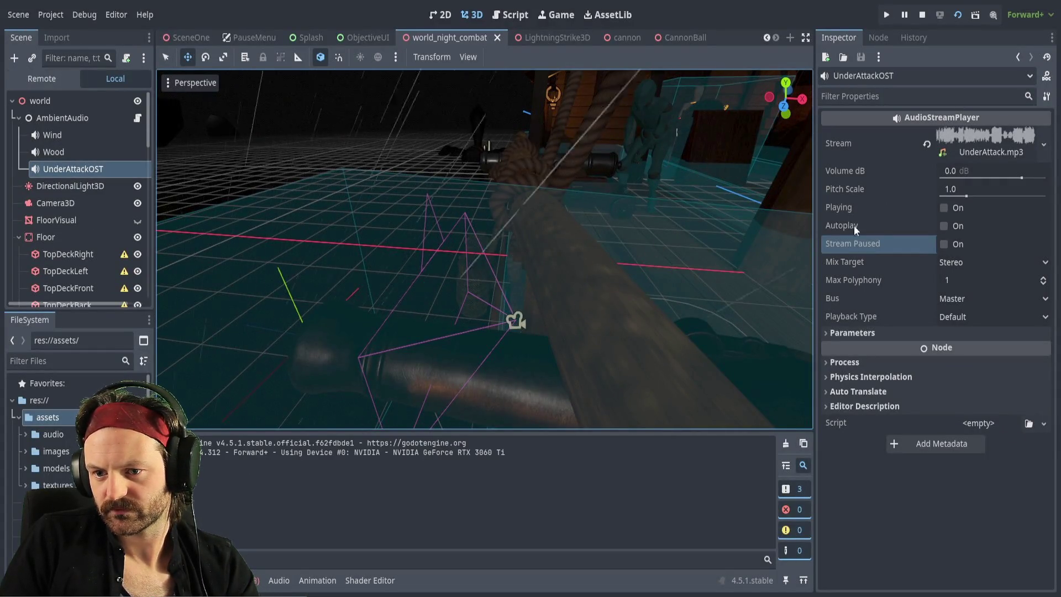
Run the night-combat game again with F5 to test the storm-lit ship deck.
{"action": "key", "text": "F5"}
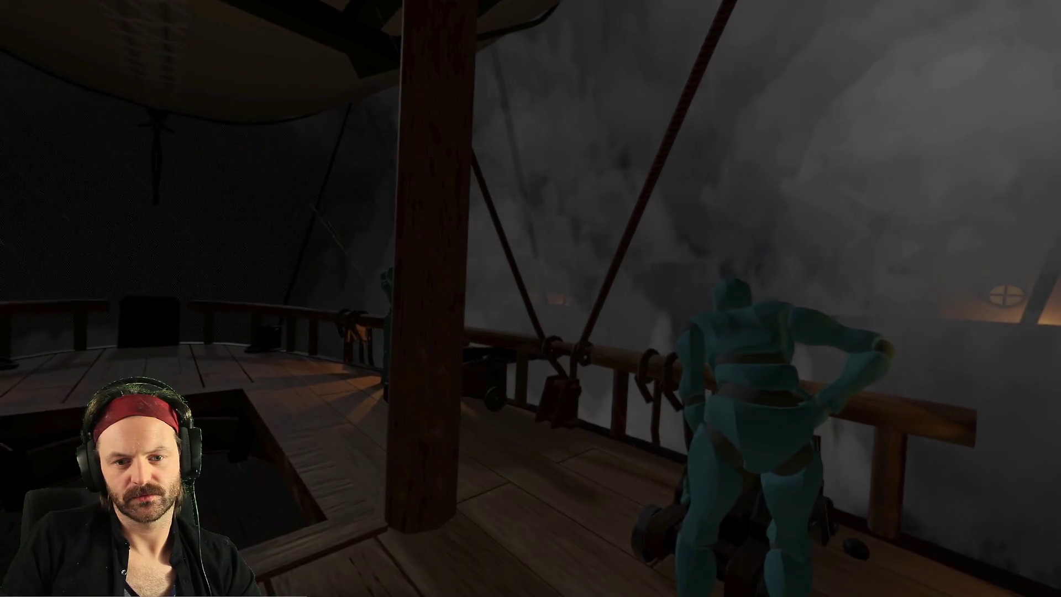
Walk forward past the mast to the bow rail, then stop the game with F8.
{"action": "key", "text": "w"}
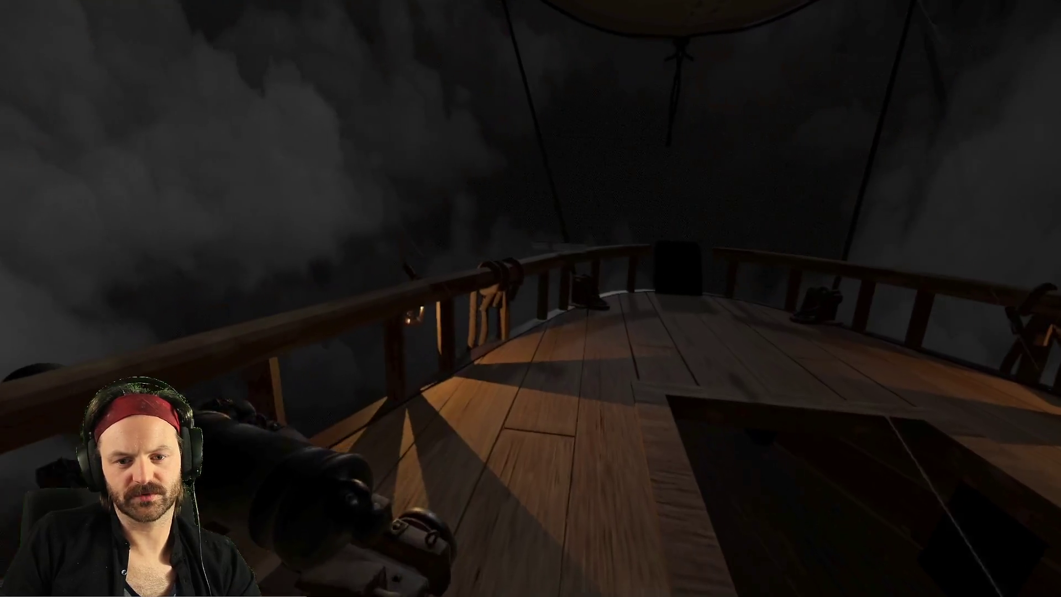
{"action": "key", "text": "w"}
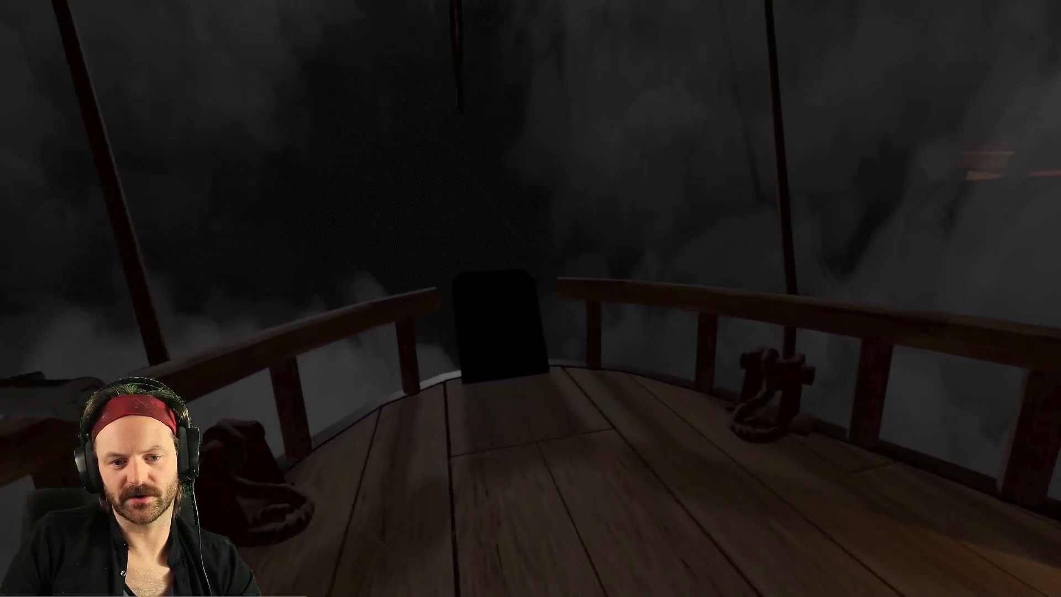
{"action": "key", "text": "w"}
{"action": "key", "text": "w"}
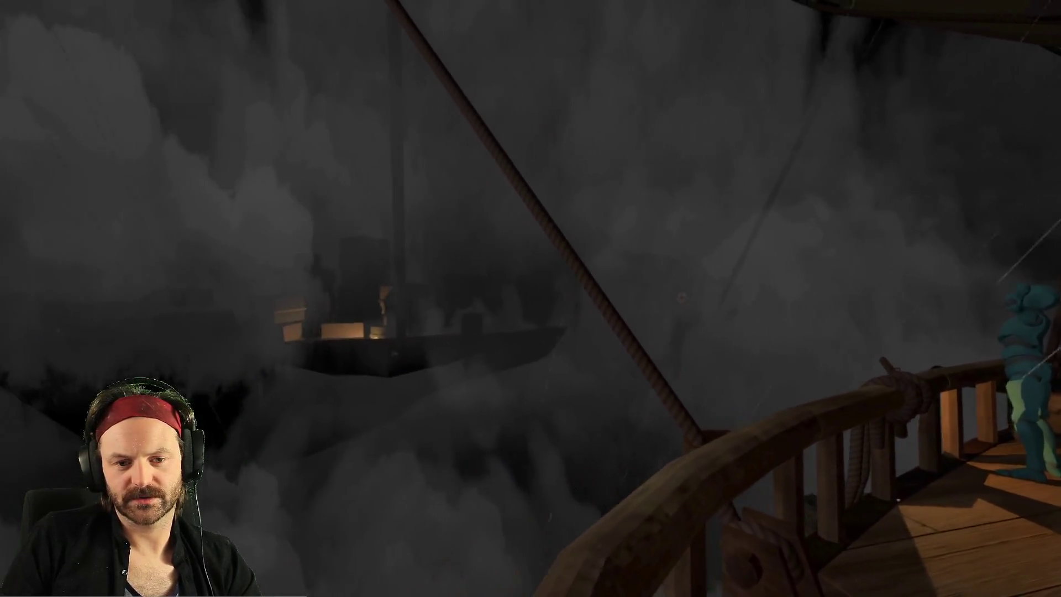
{"action": "mouse_move", "coordinate": [530, 298]}
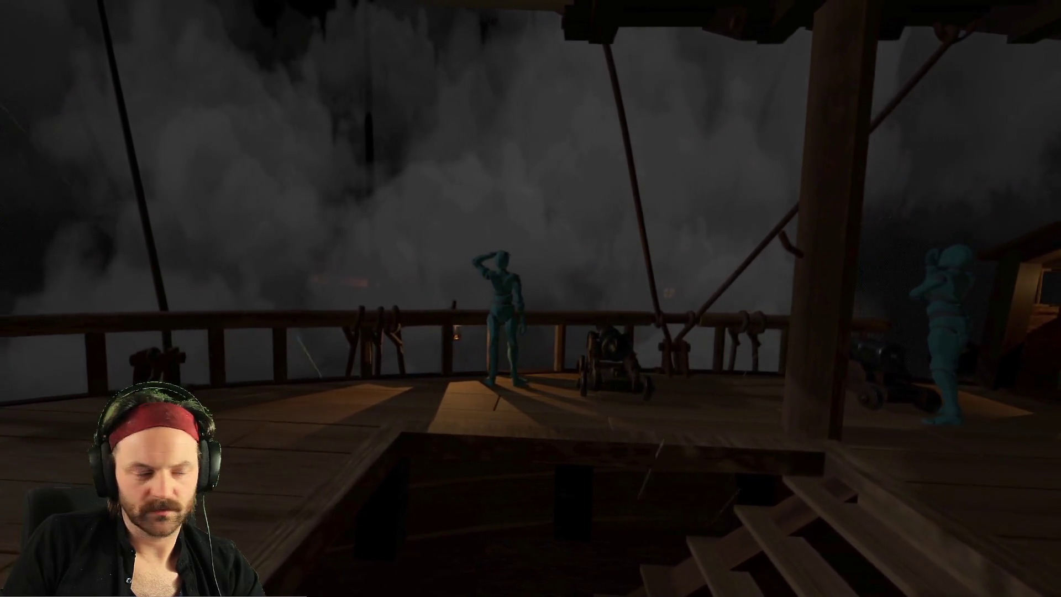
{"action": "key", "text": "F8"}
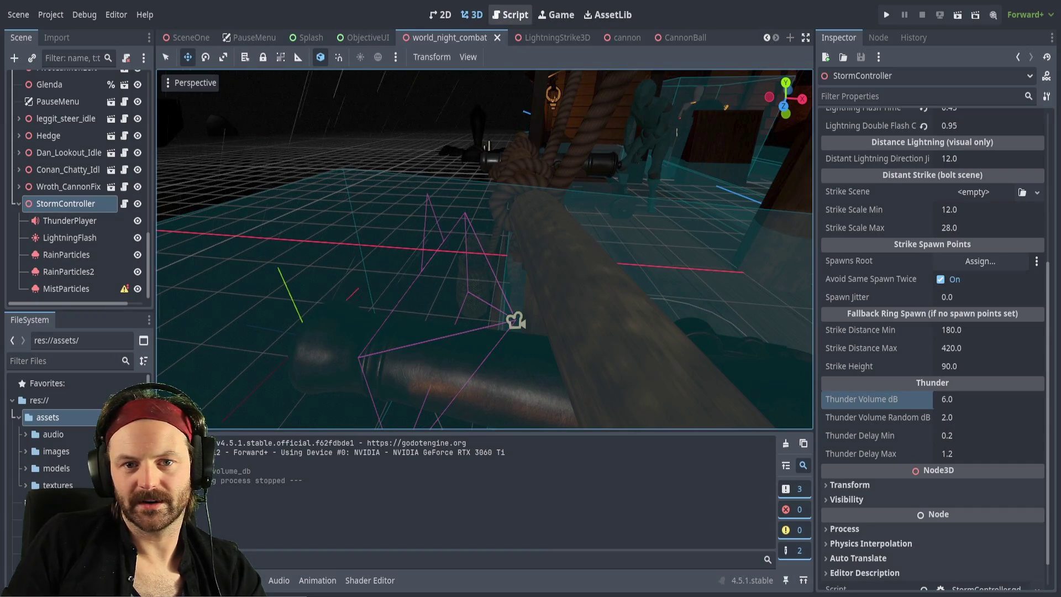
Open StormController.gd and search the script for thunder_player, finding 7 matches.
{"action": "left_click", "coordinate": [514, 15]}
{"action": "left_click", "coordinate": [374, 221]}
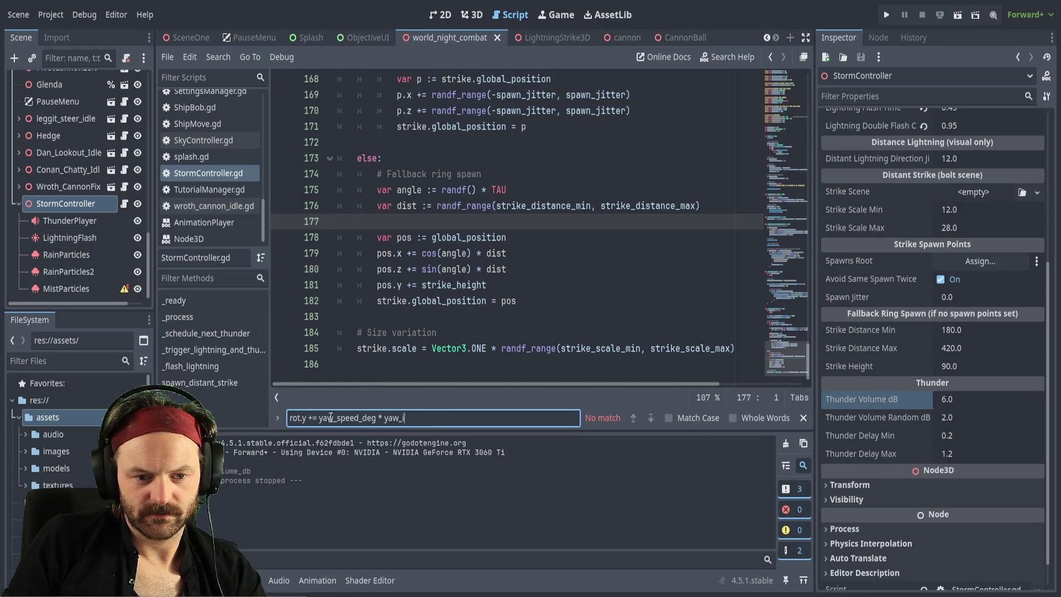
{"action": "key", "text": "ctrl+a"}
{"action": "type", "text": "thunderpla"}
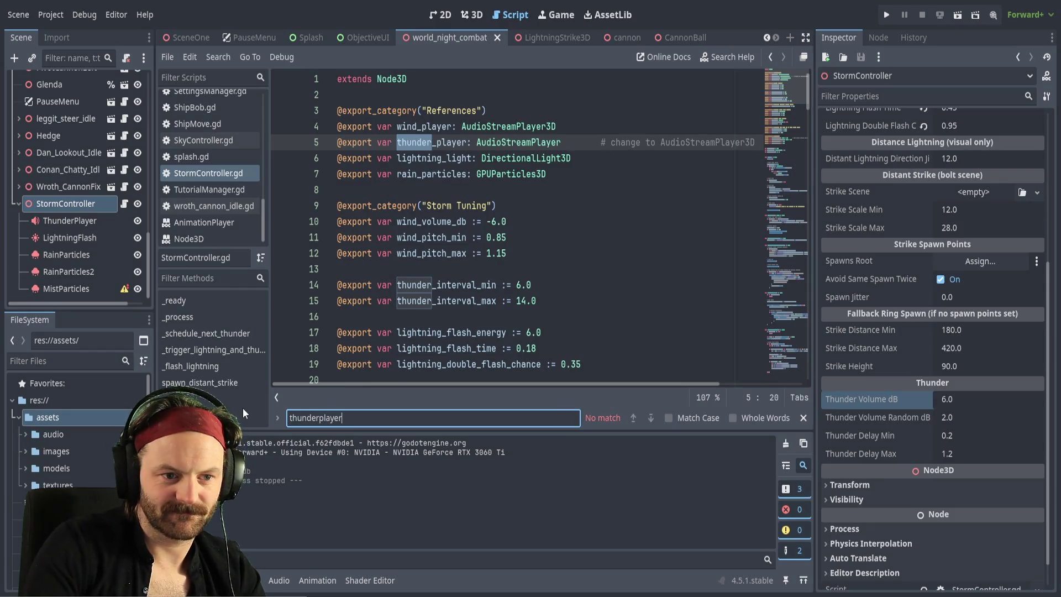
{"action": "type", "text": "yer"}
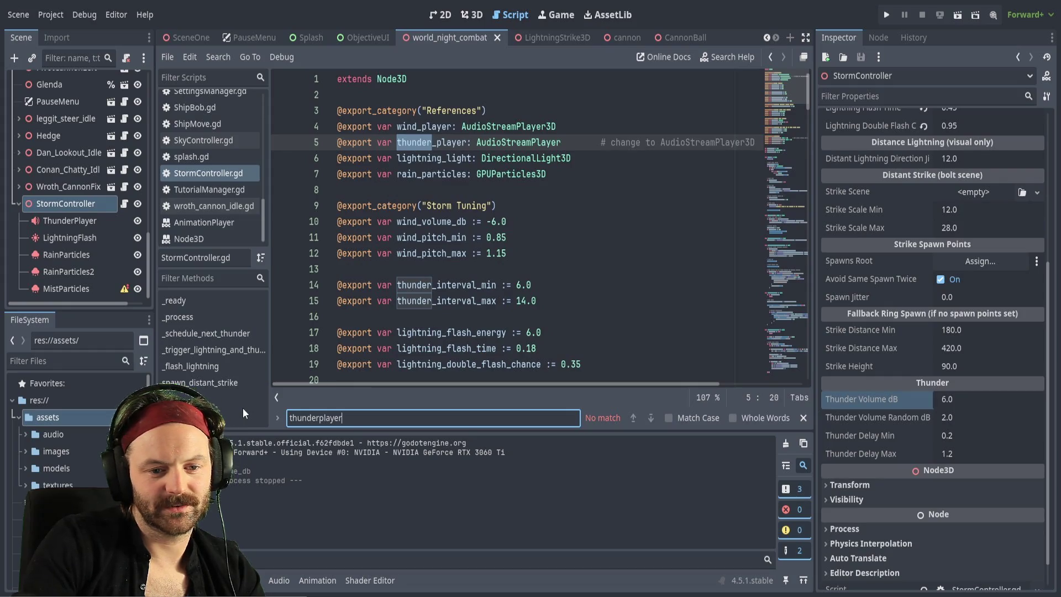
{"action": "key", "text": "BackSpace"}
{"action": "key", "text": "BackSpace"}
{"action": "key", "text": "BackSpace"}
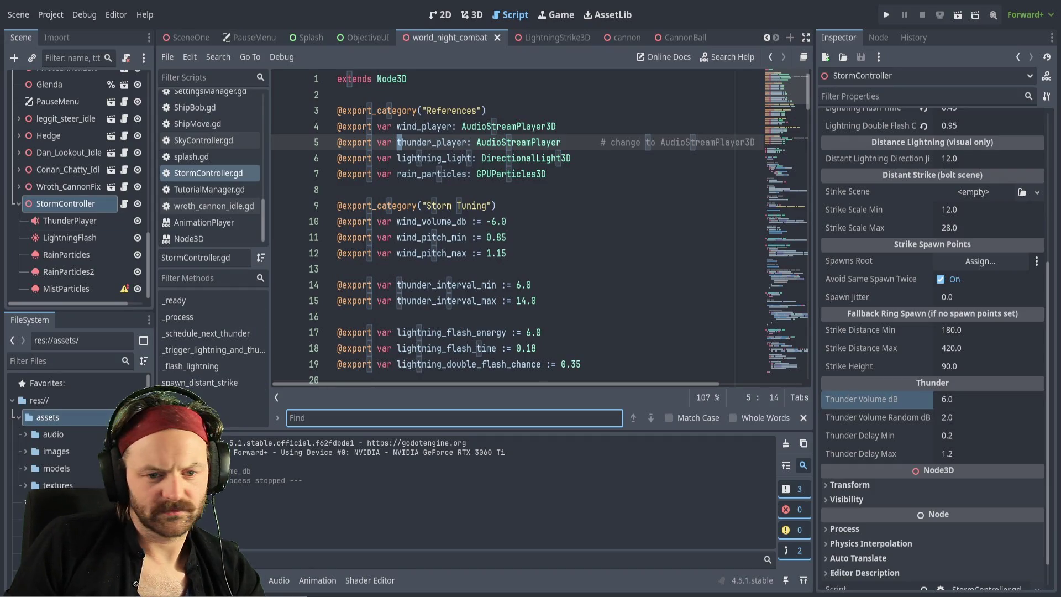
{"action": "type", "text": "thunderpl"}
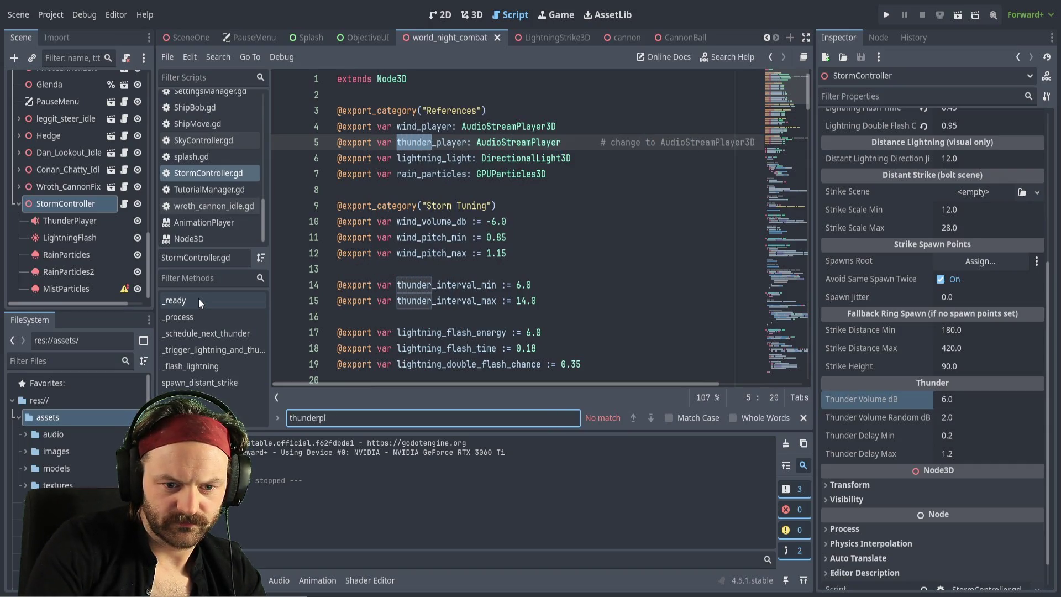
{"action": "key", "text": "BackSpace"}
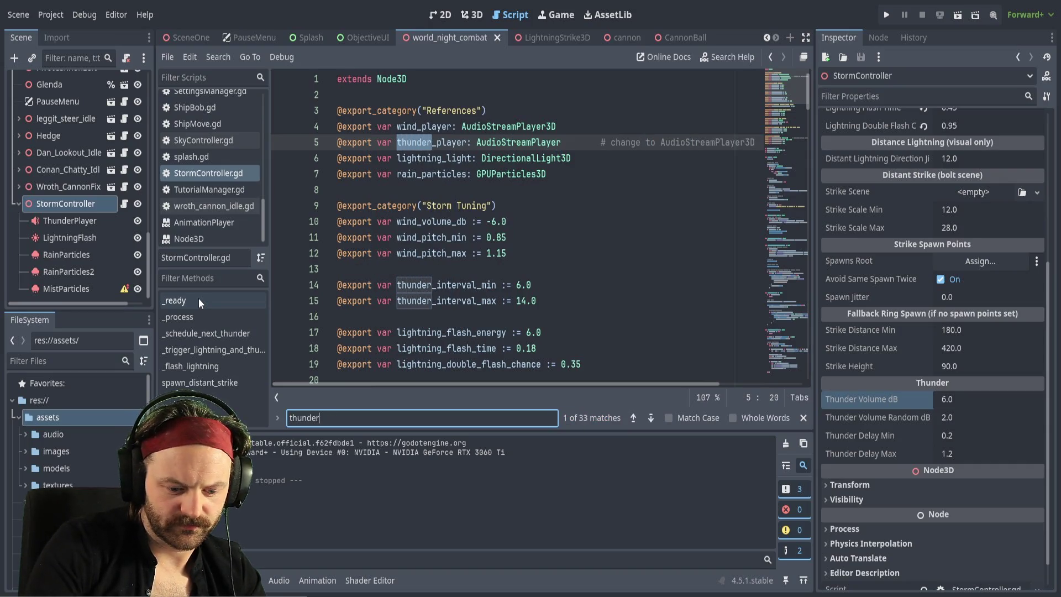
{"action": "type", "text": "_player"}
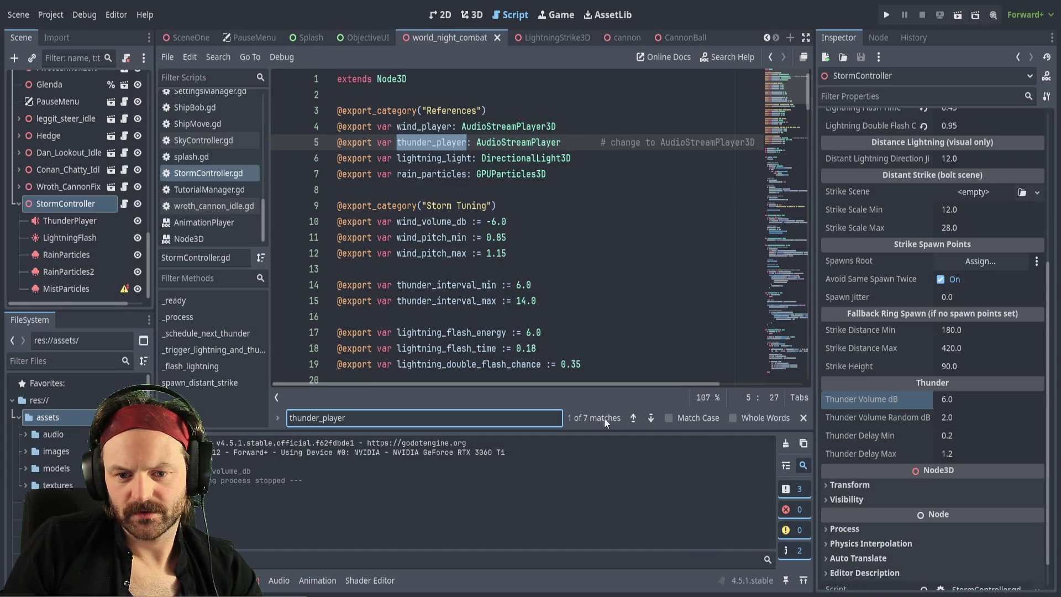
Step through the thunder_player matches at lines 78 and 116.
{"action": "left_click", "coordinate": [651, 419]}
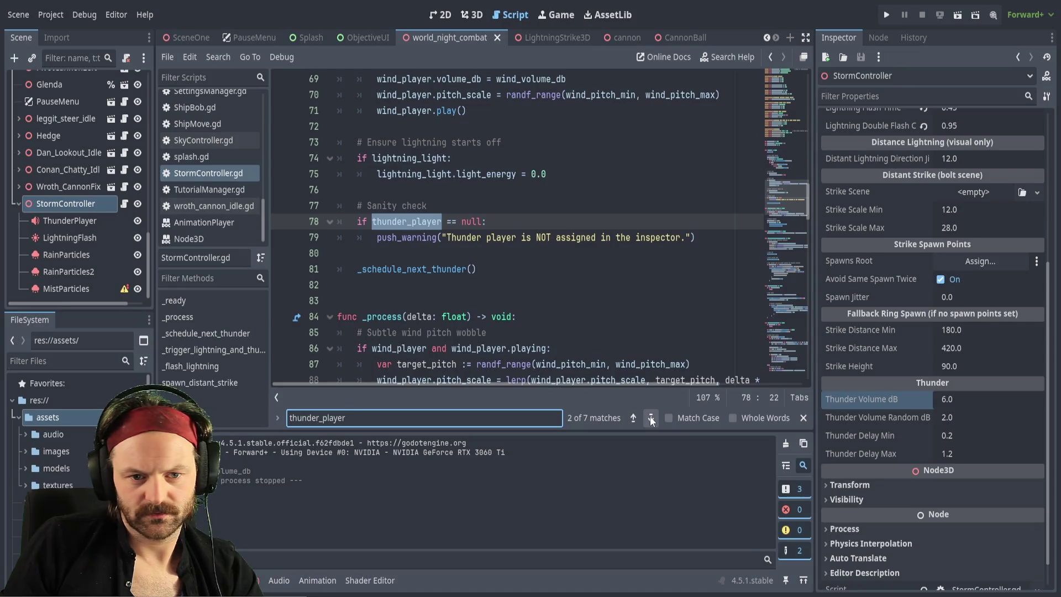
{"action": "left_click", "coordinate": [651, 419]}
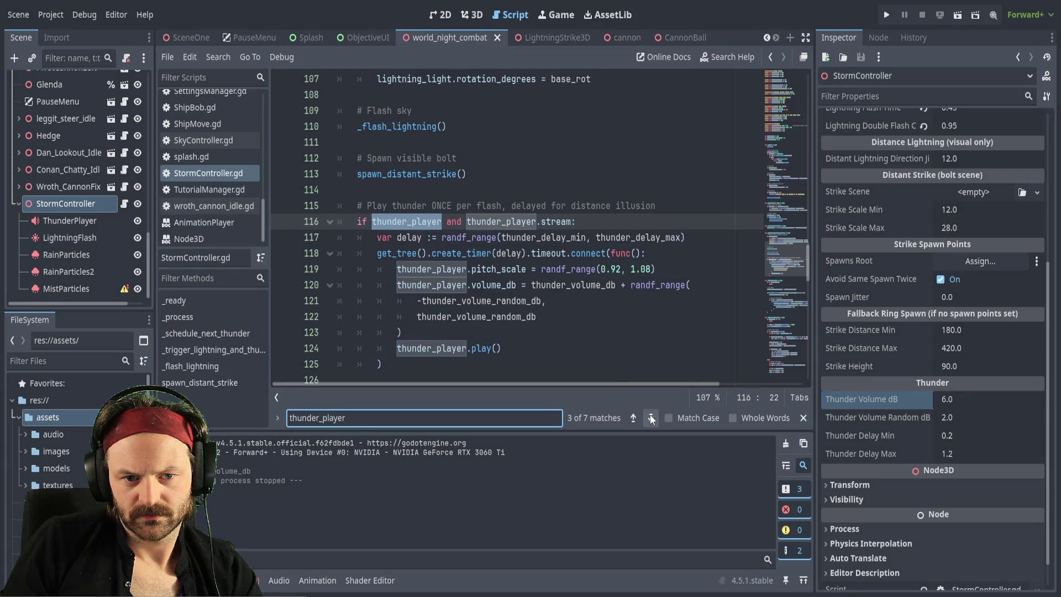
{"action": "scroll", "coordinate": [492, 258], "scroll_direction": "down", "scroll_amount": 2}
{"action": "scroll", "coordinate": [490, 129], "scroll_direction": "down", "scroll_amount": 1}
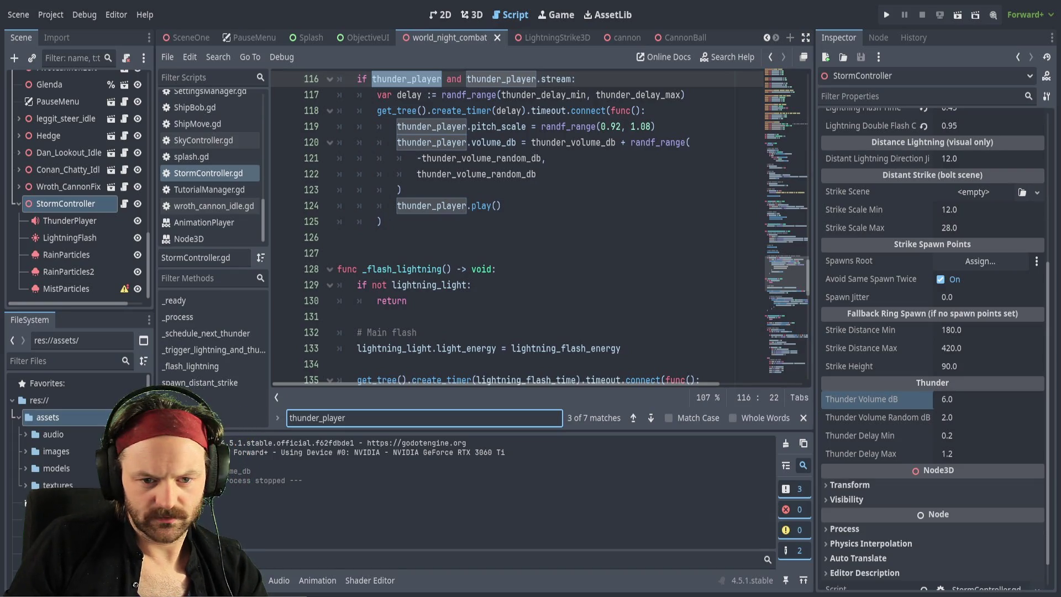
Place the caret at the end of the _flash_lightning() call near the thunder playback code.
{"action": "left_click", "coordinate": [417, 205]}
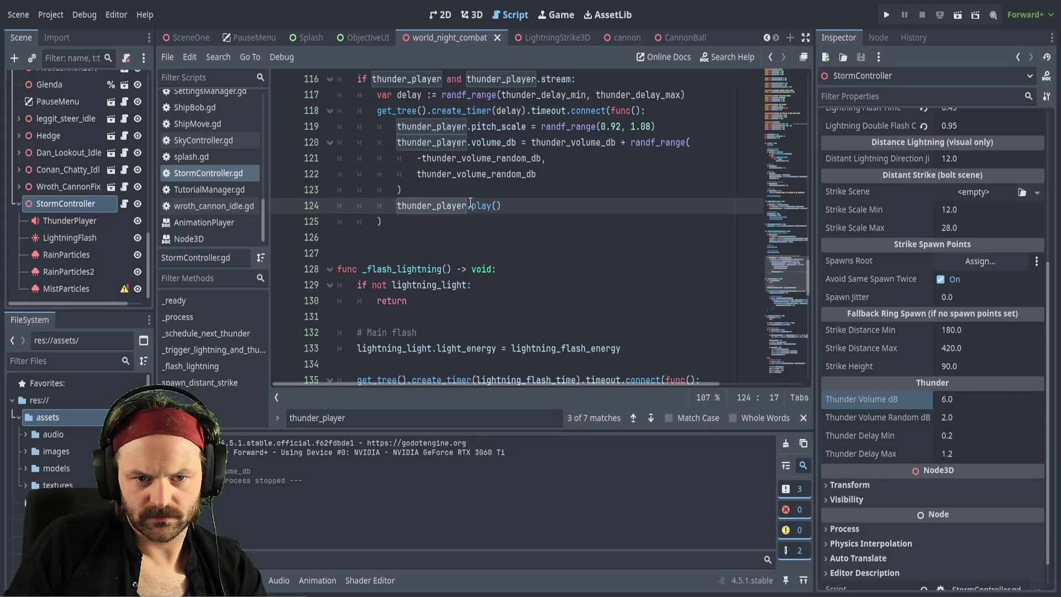
{"action": "scroll", "coordinate": [471, 202], "scroll_direction": "up", "scroll_amount": 2}
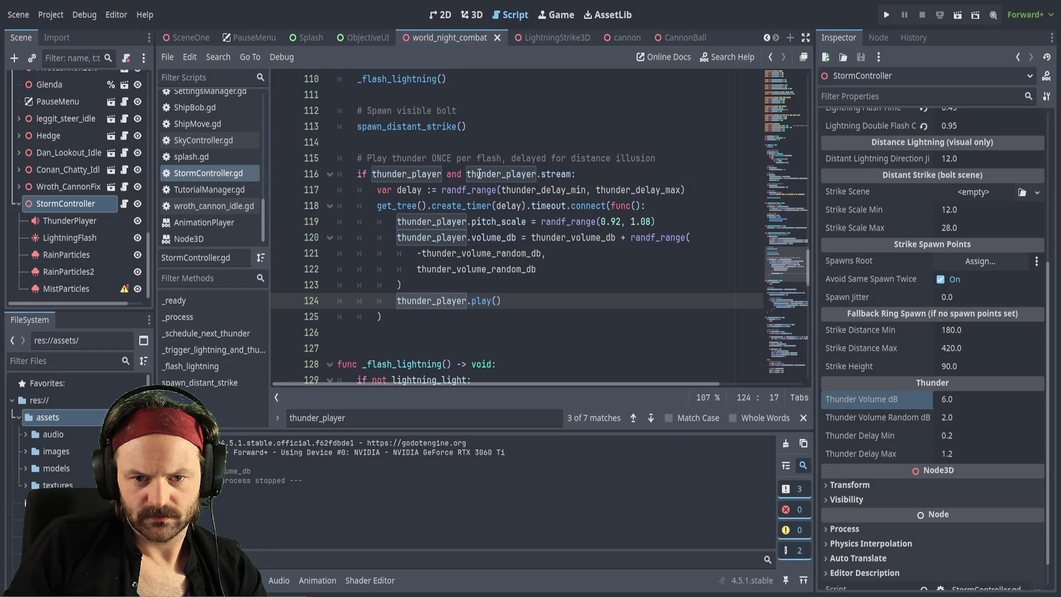
{"action": "scroll", "coordinate": [521, 180], "scroll_direction": "down", "scroll_amount": 1}
{"action": "scroll", "coordinate": [497, 174], "scroll_direction": "up", "scroll_amount": 2}
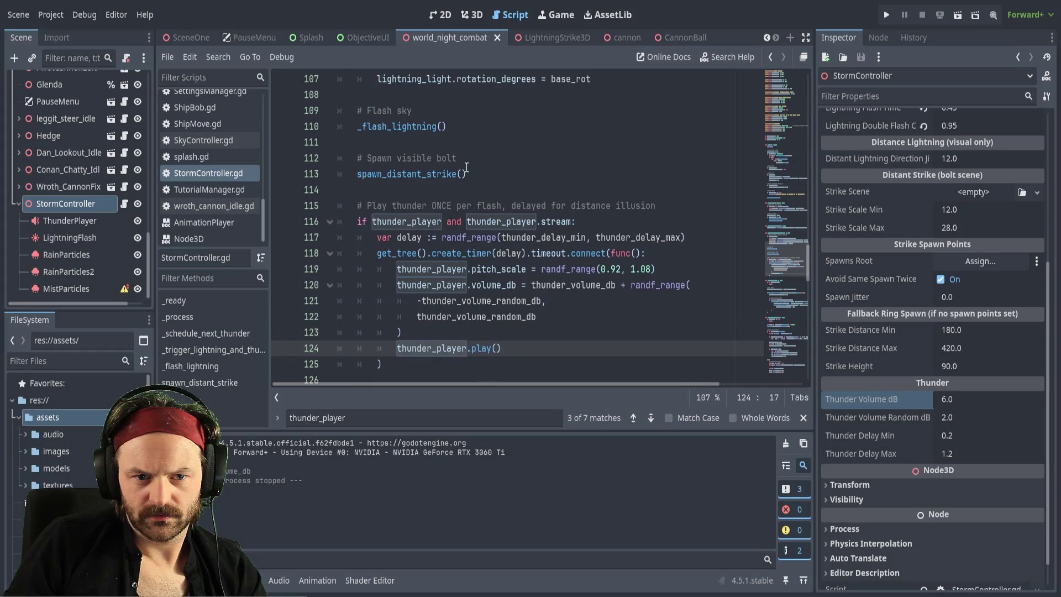
{"action": "left_click", "coordinate": [463, 128]}
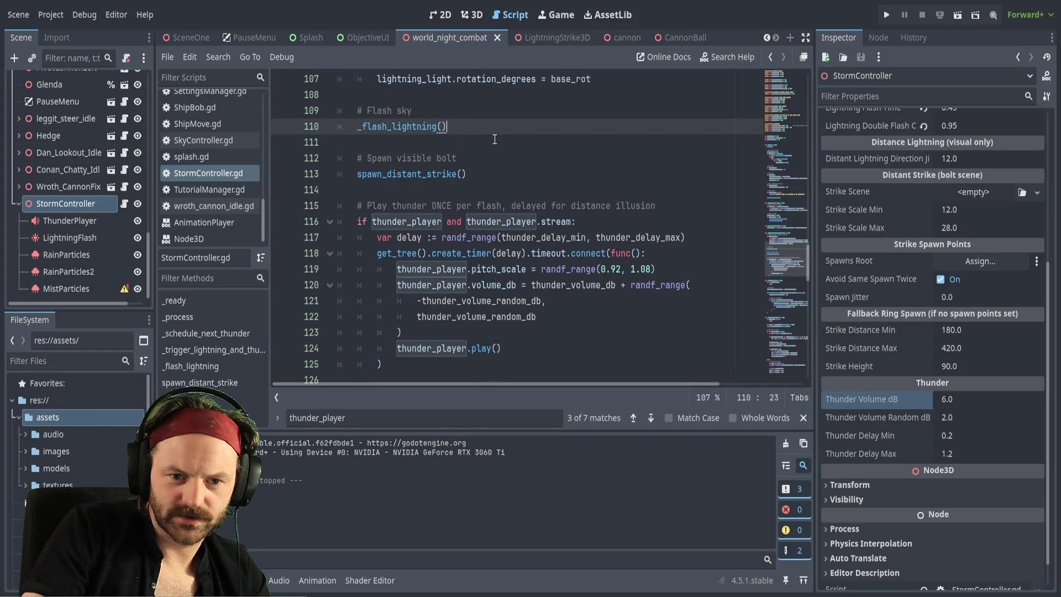
Add a $ThunderPlayer.play() line after _flash_lightning() and run the scene with F6.
{"action": "key", "text": "Return"}
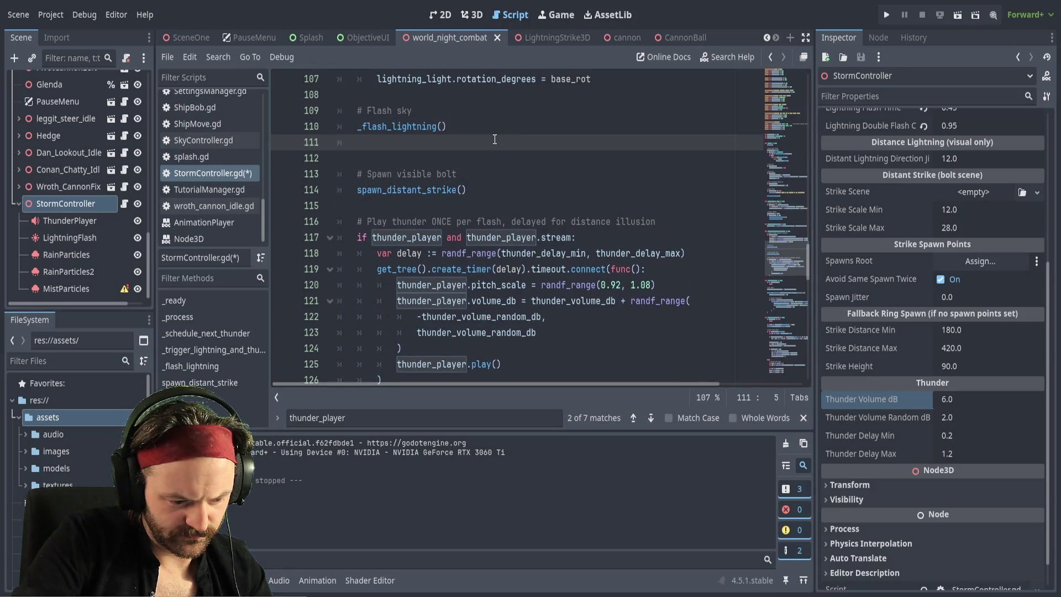
{"action": "type", "text": "$Thunder"}
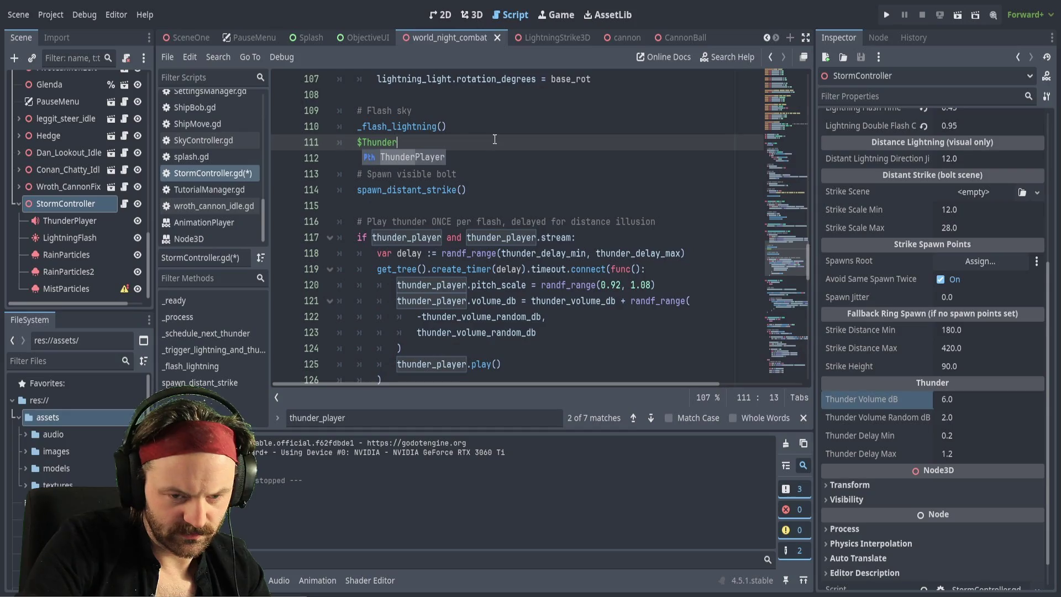
{"action": "key", "text": "Return"}
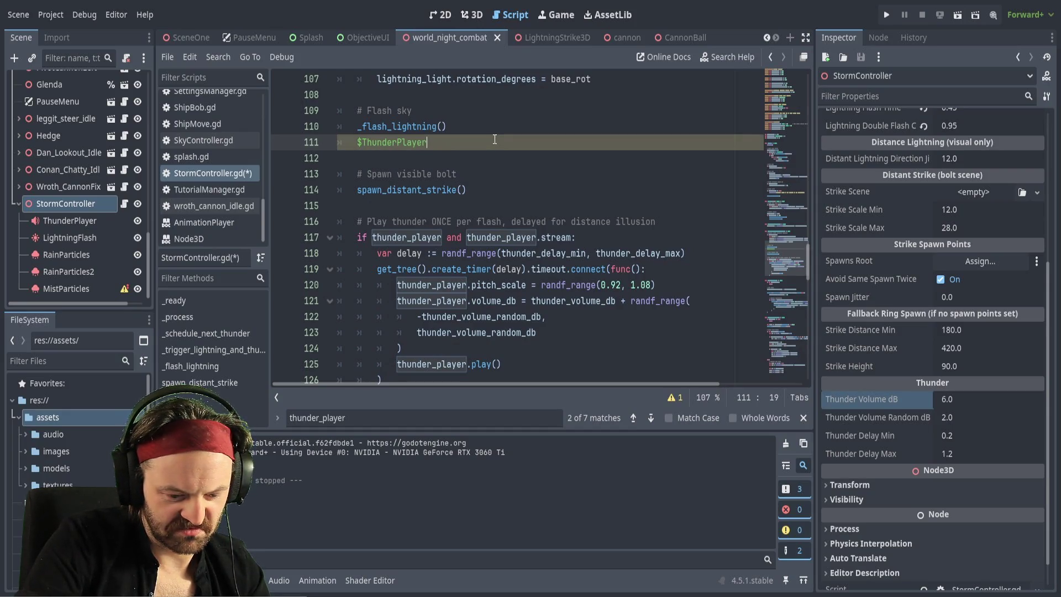
{"action": "key", "text": "Return"}
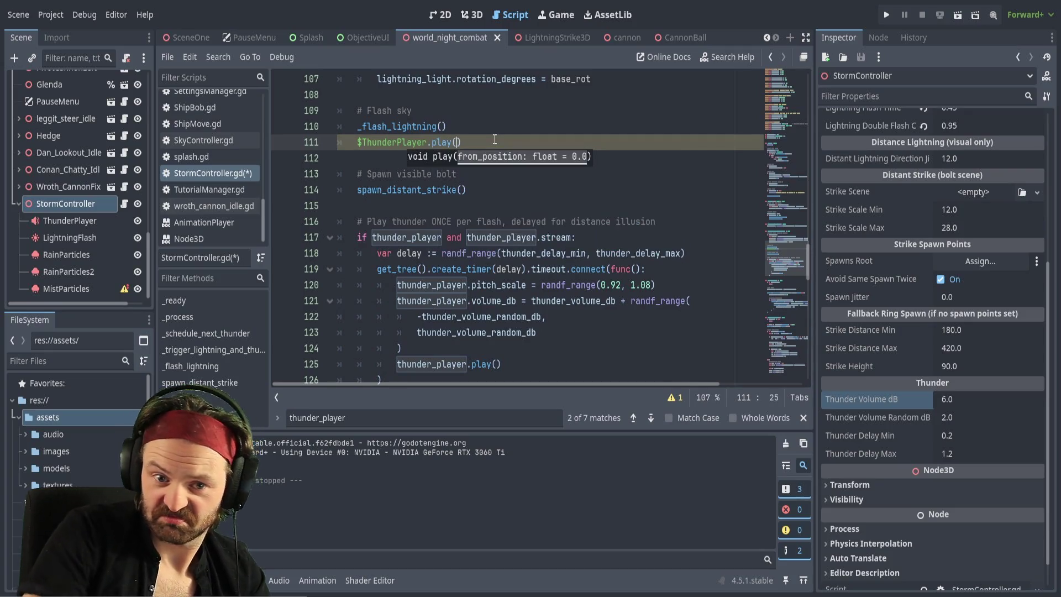
{"action": "left_click", "coordinate": [498, 133]}
{"action": "left_click", "coordinate": [493, 146]}
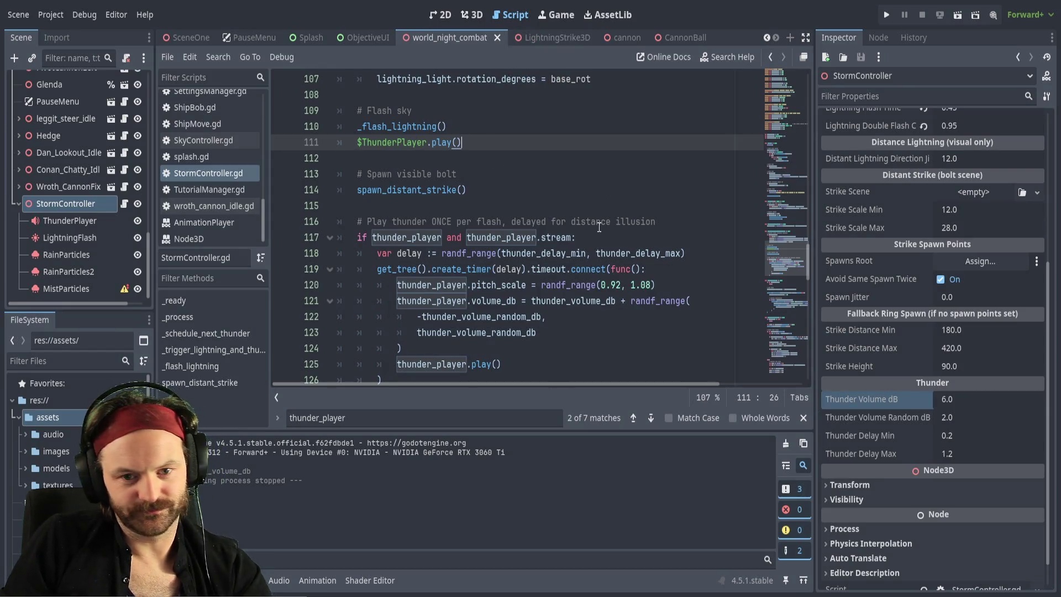
{"action": "key", "text": "F6"}
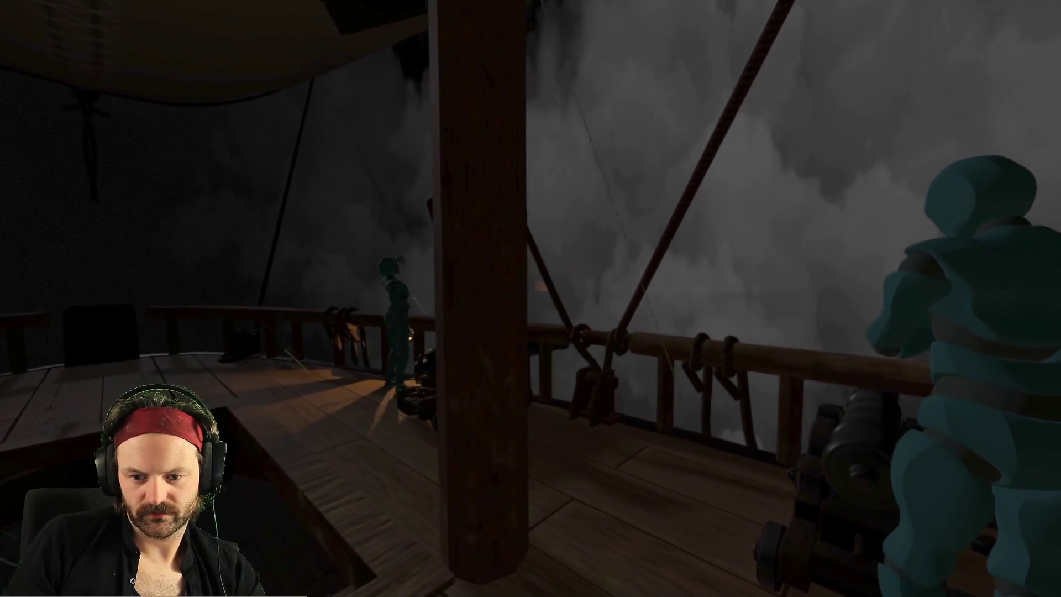
Walk past the mast and cannon to the rail beside the spyglass crewmate.
{"action": "key", "text": "w"}
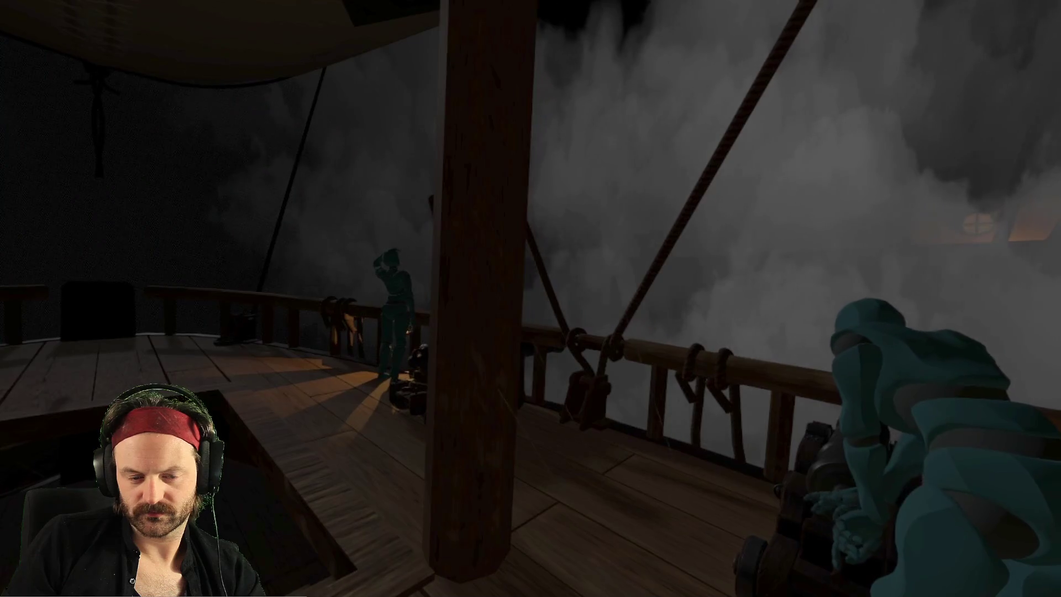
{"action": "key", "text": "w"}
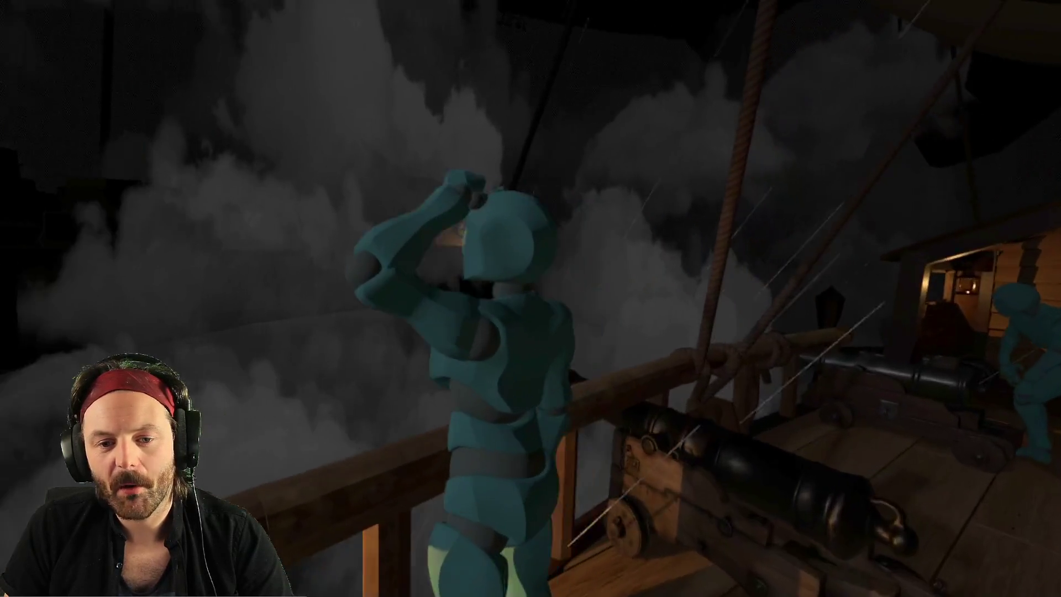
Man the deck cannon aimed at the enemy ship, step off, man it again, and leave.
{"action": "key", "text": "f"}
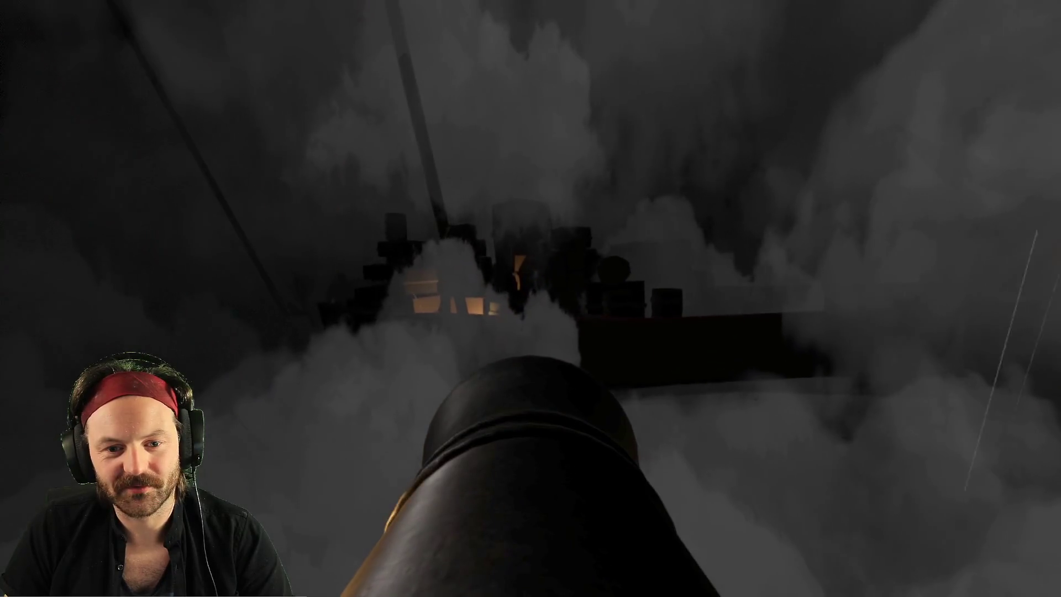
{"action": "key", "text": "f"}
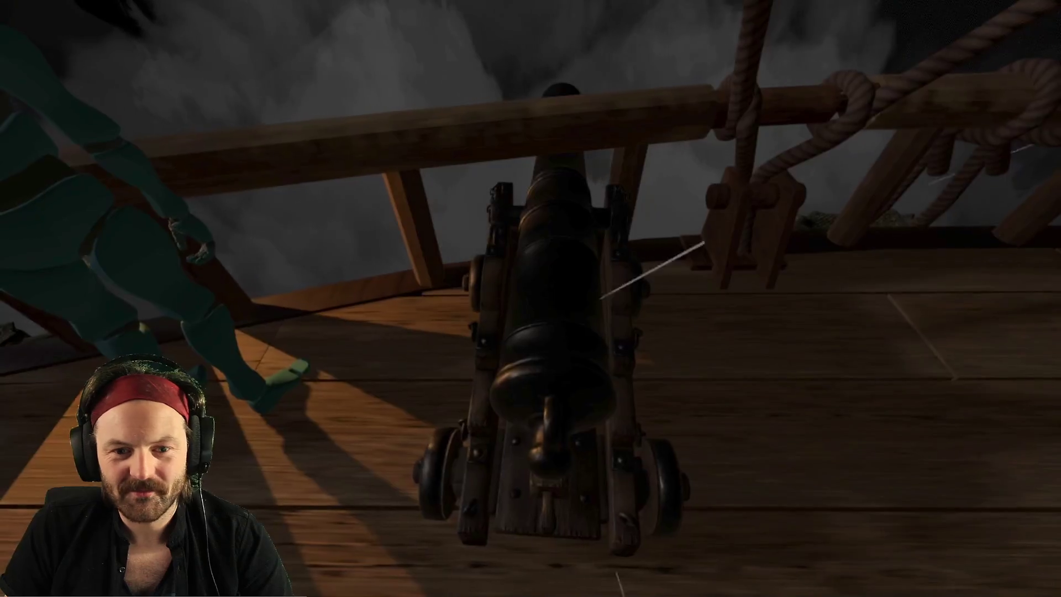
{"action": "key", "text": "f"}
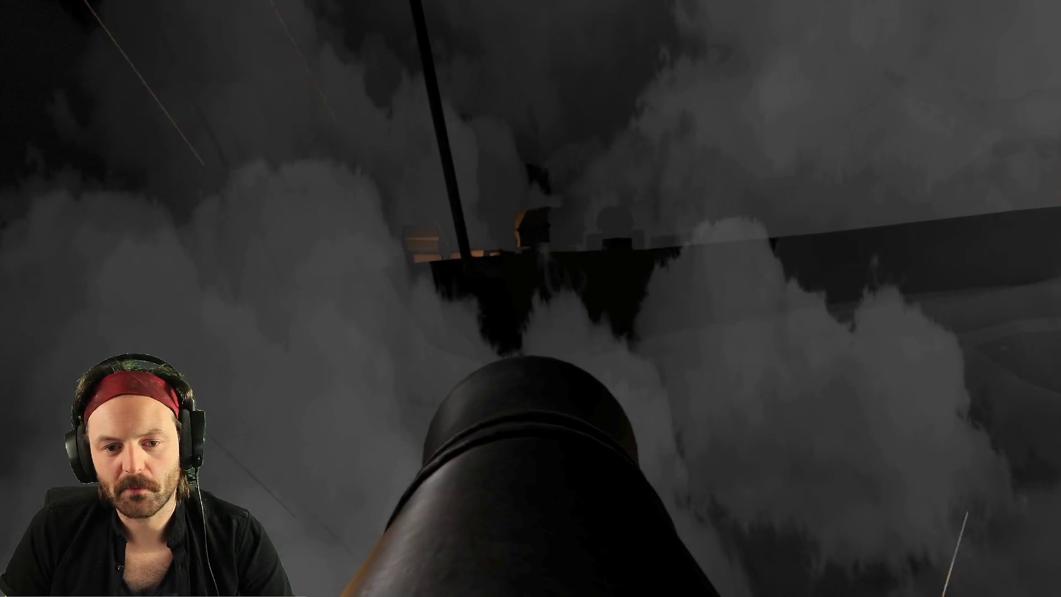
{"action": "key", "text": "f"}
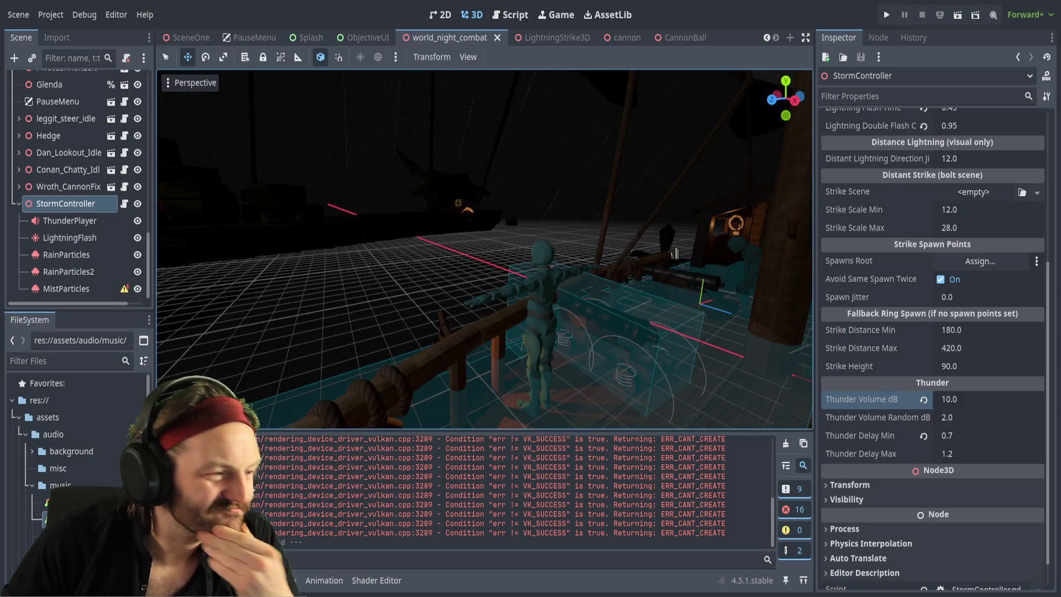
Switch to the cannon scene and select AimPivot as the parent node.
{"action": "scroll", "coordinate": [77, 232], "scroll_direction": "up", "scroll_amount": 15}
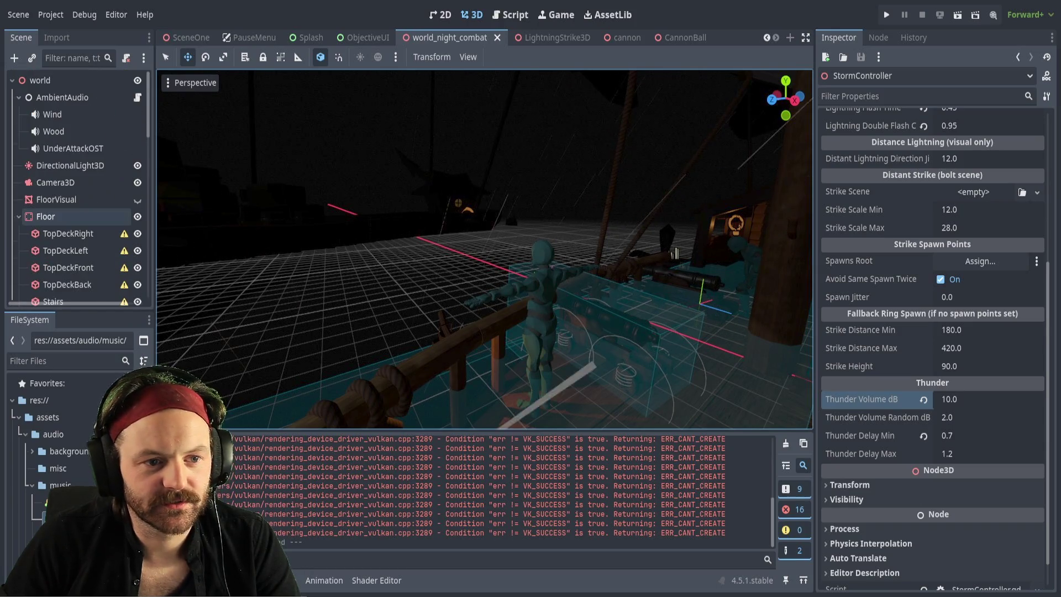
{"action": "left_click", "coordinate": [623, 37]}
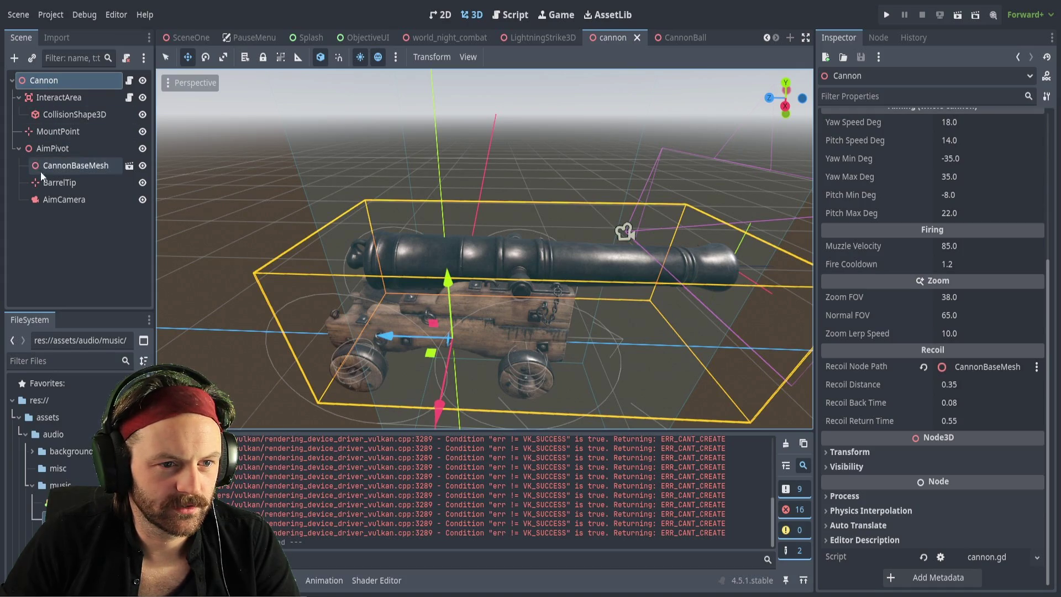
{"action": "left_click", "coordinate": [73, 154]}
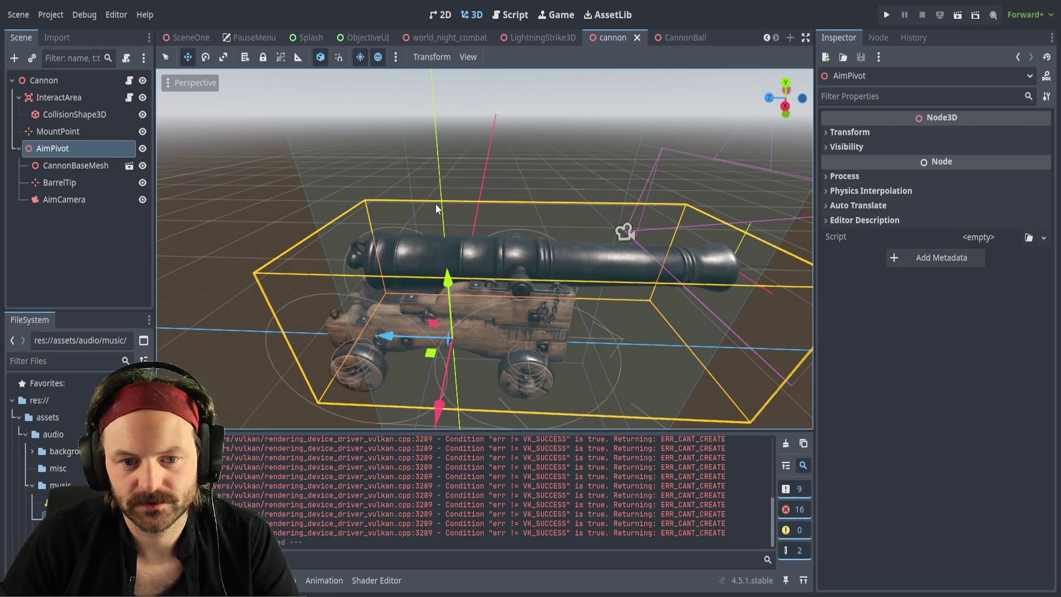
Add a GPU particles node under AimPivot and name it MuzzleFlash.
{"action": "key", "text": "ctrl+v"}
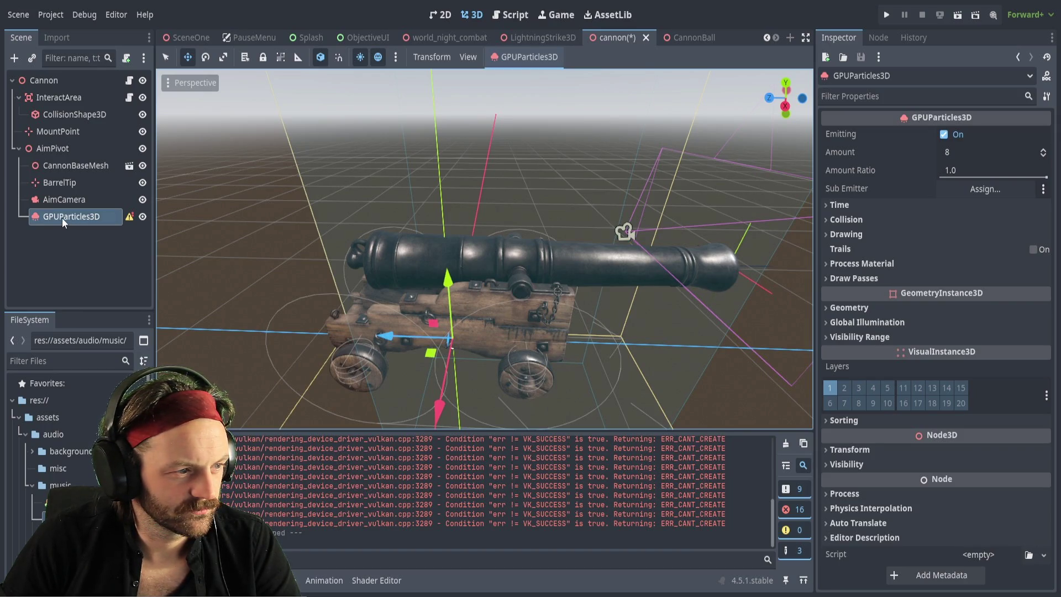
{"action": "left_click", "coordinate": [79, 218]}
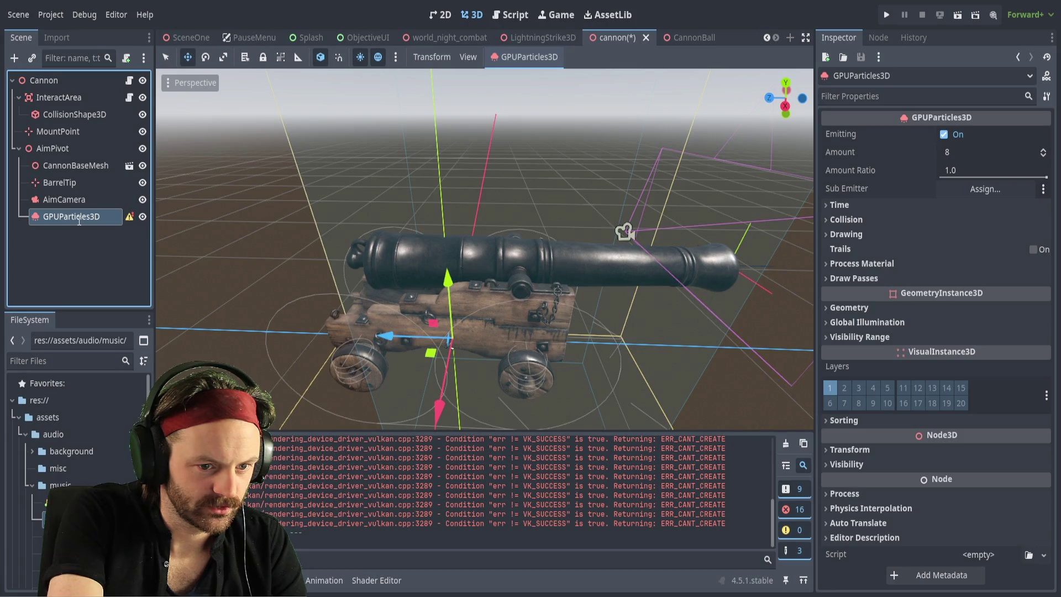
{"action": "type", "text": "MuzzleFlash"}
{"action": "key", "text": "Return"}
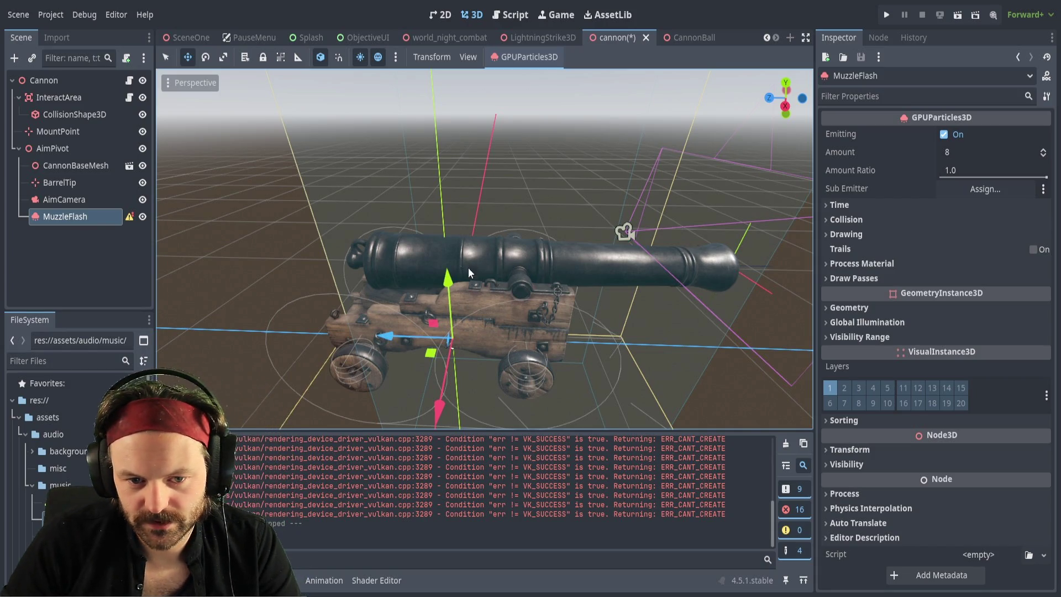
Add an OmniLight3D under MuzzleFlash and rename it FlashLight.
{"action": "key", "text": "ctrl+v"}
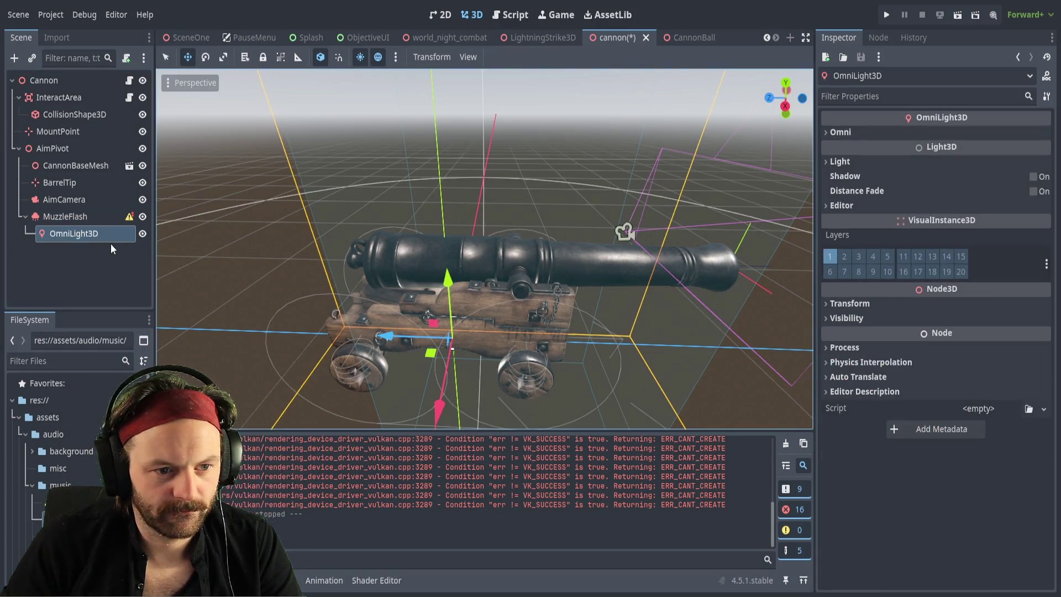
{"action": "left_click", "coordinate": [78, 235]}
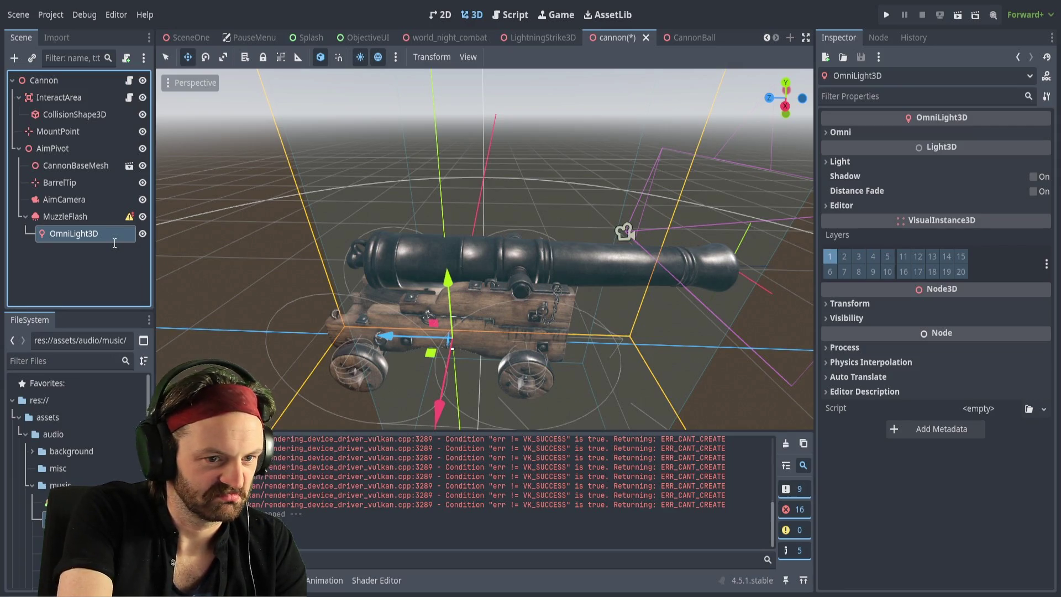
{"action": "type", "text": "FlashLight"}
{"action": "key", "text": "Return"}
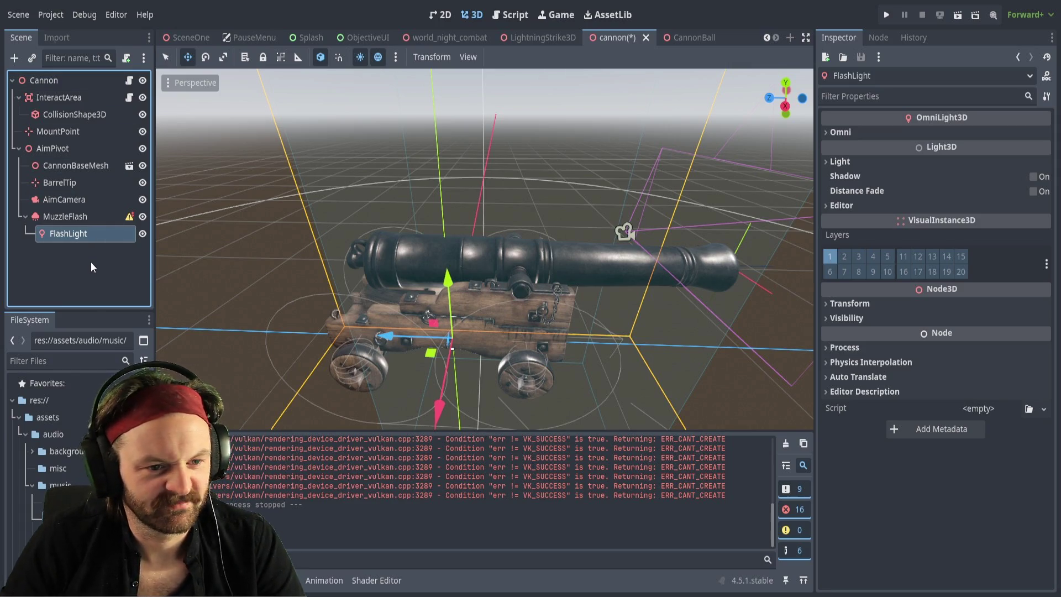
{"action": "left_click", "coordinate": [83, 256]}
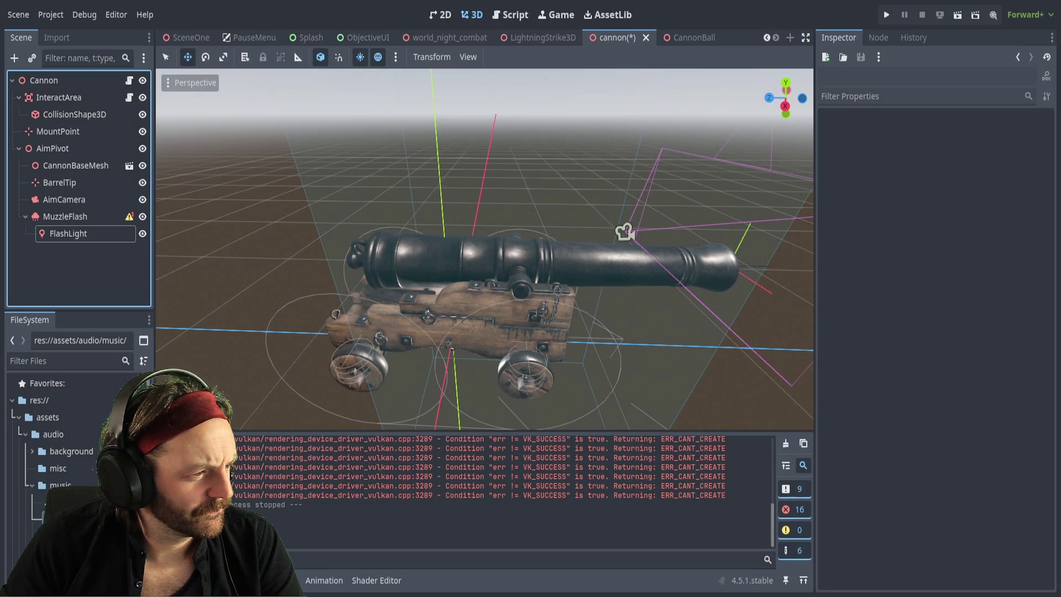
Select MuzzleFlash, turn off Emitting by default, and set its Amount to 50.
{"action": "left_click", "coordinate": [69, 220]}
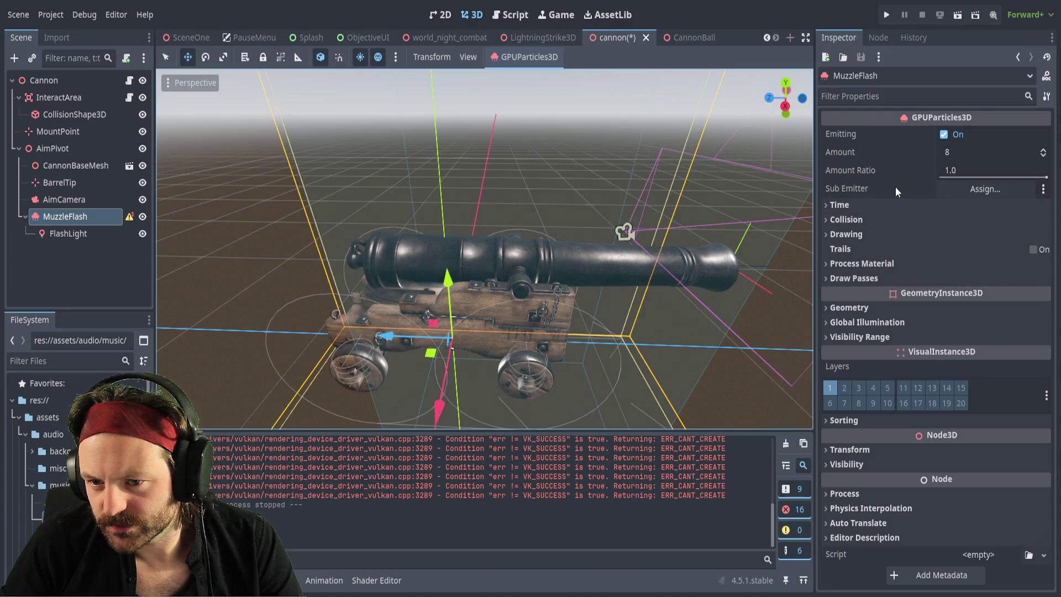
{"action": "left_click", "coordinate": [944, 137]}
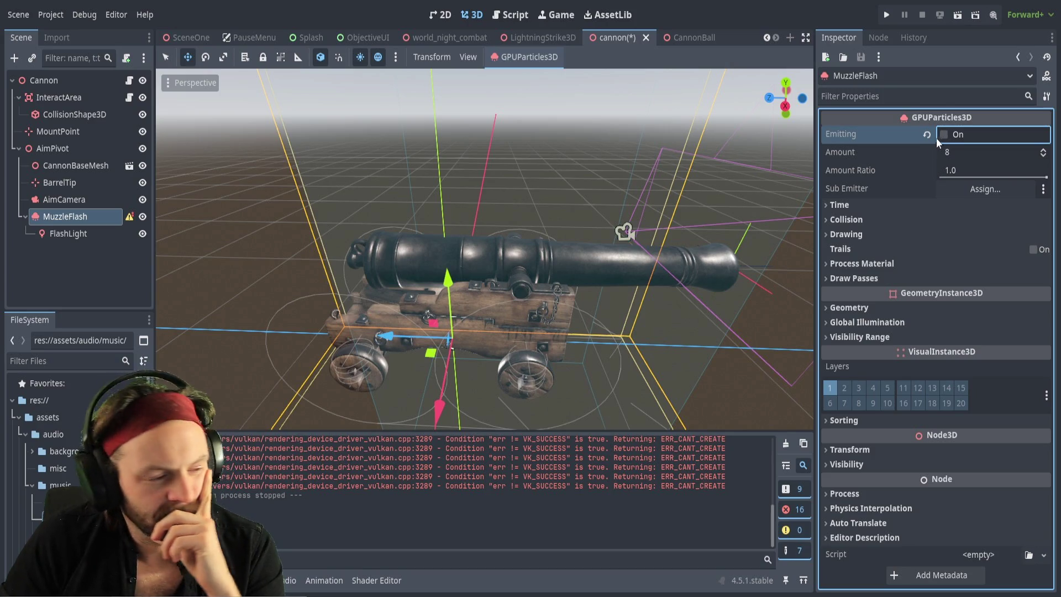
{"action": "left_click", "coordinate": [958, 156]}
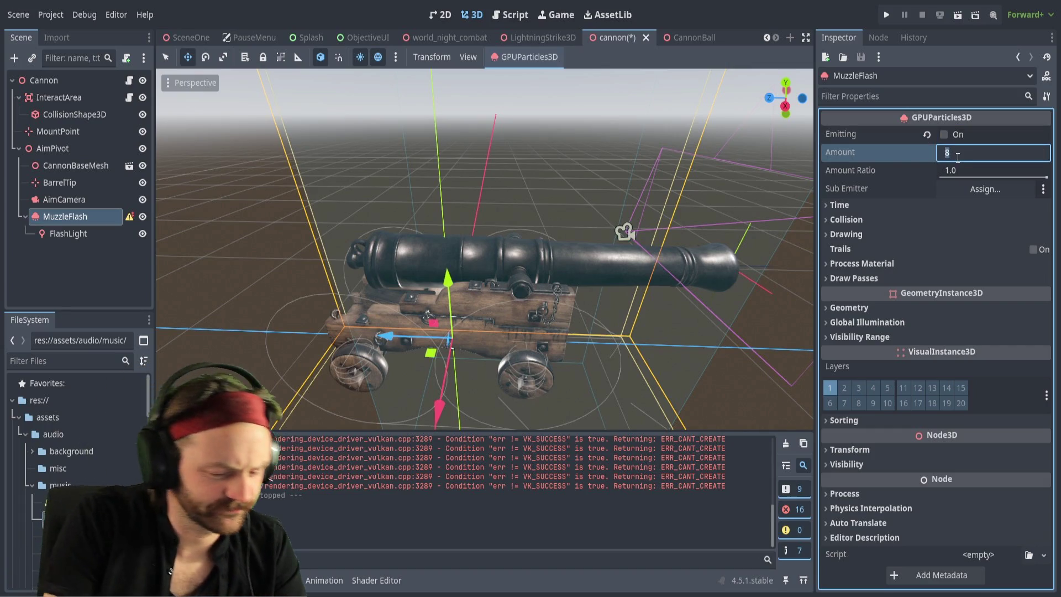
{"action": "type", "text": "50"}
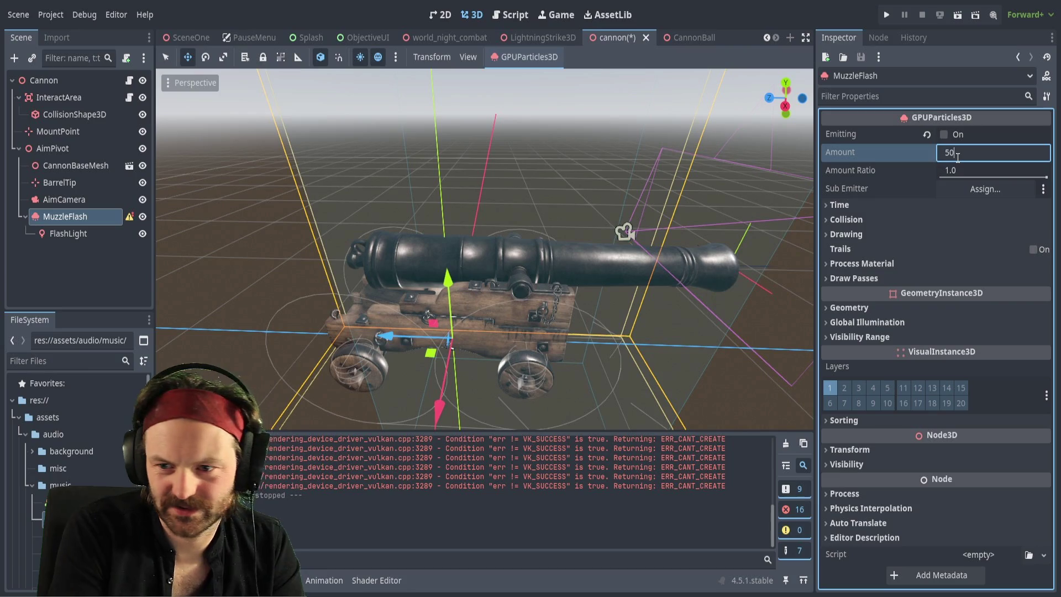
{"action": "key", "text": "Return"}
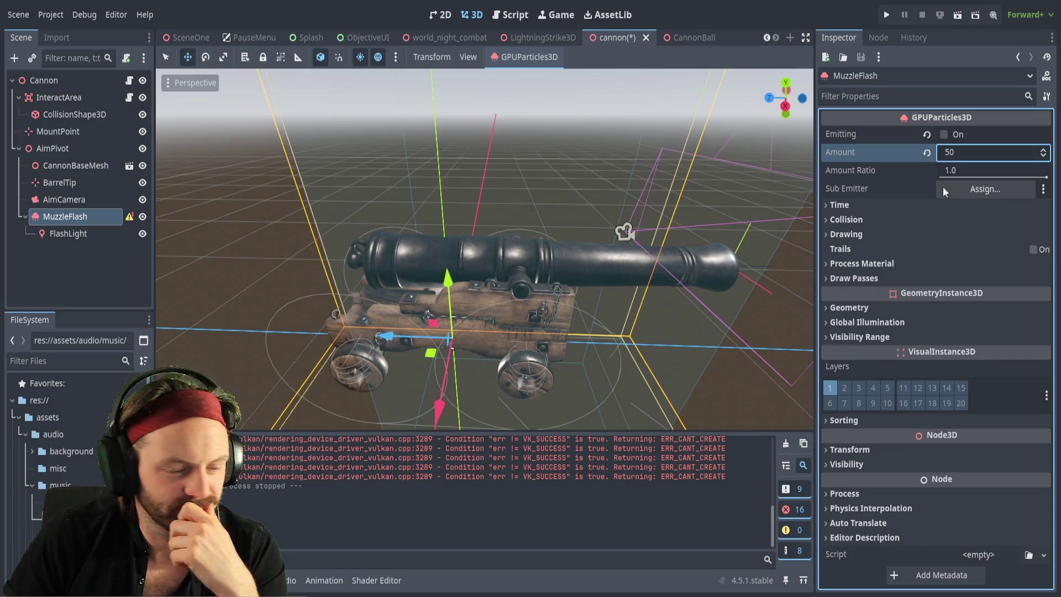
Under Time, set Lifetime 0.06, Speed Scale 8 and Explosiveness 1.0.
{"action": "left_click", "coordinate": [839, 206]}
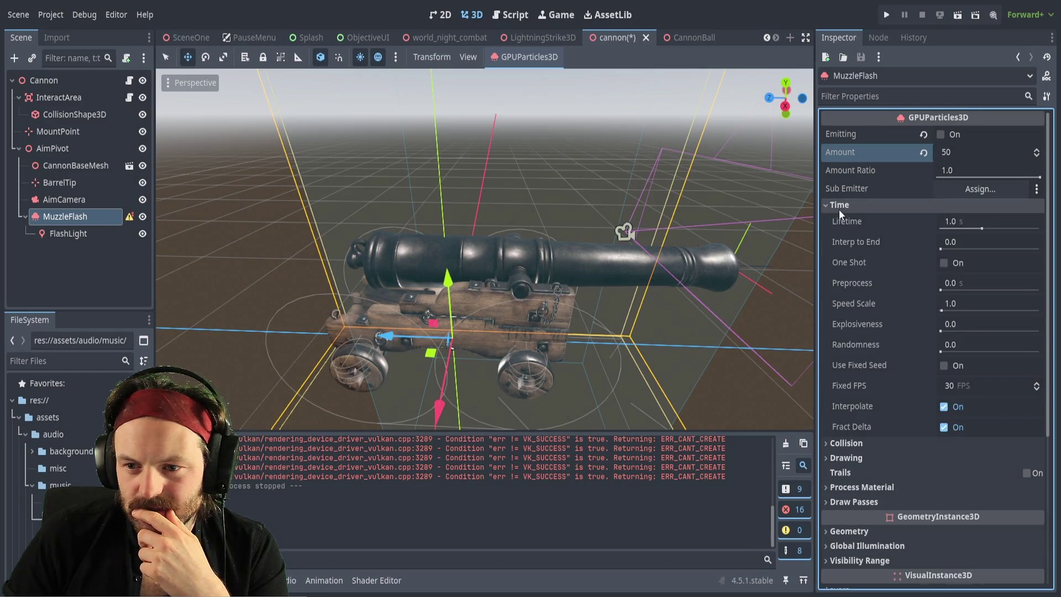
{"action": "left_click", "coordinate": [954, 222]}
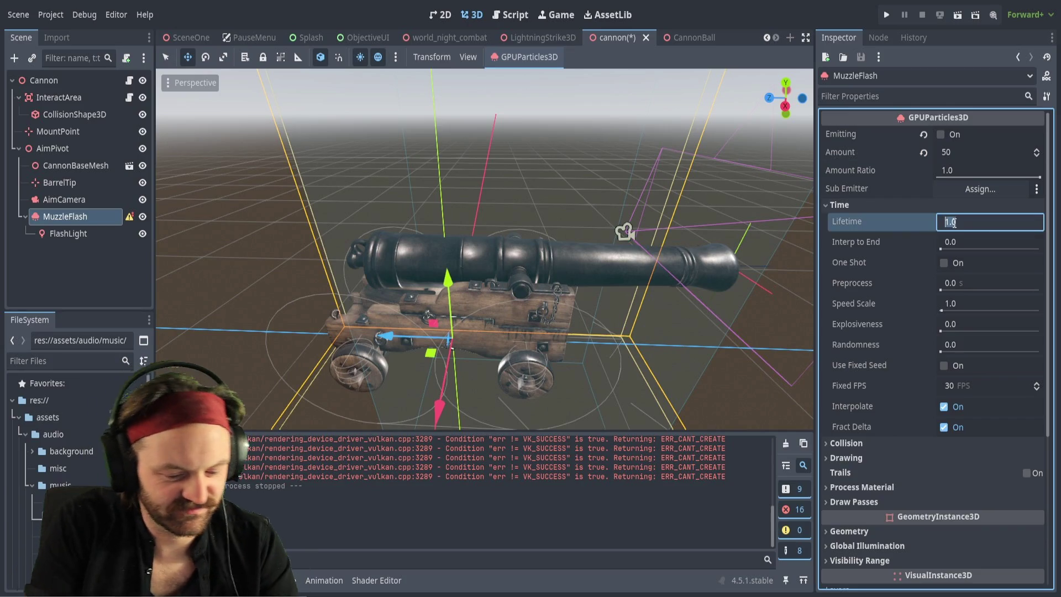
{"action": "type", "text": "0.06"}
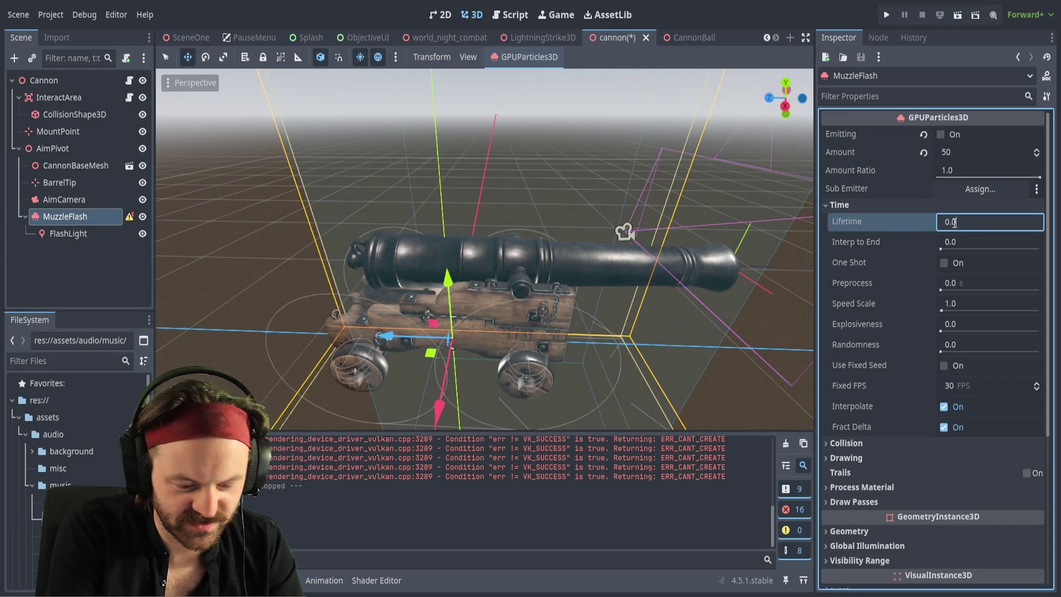
{"action": "key", "text": "Return"}
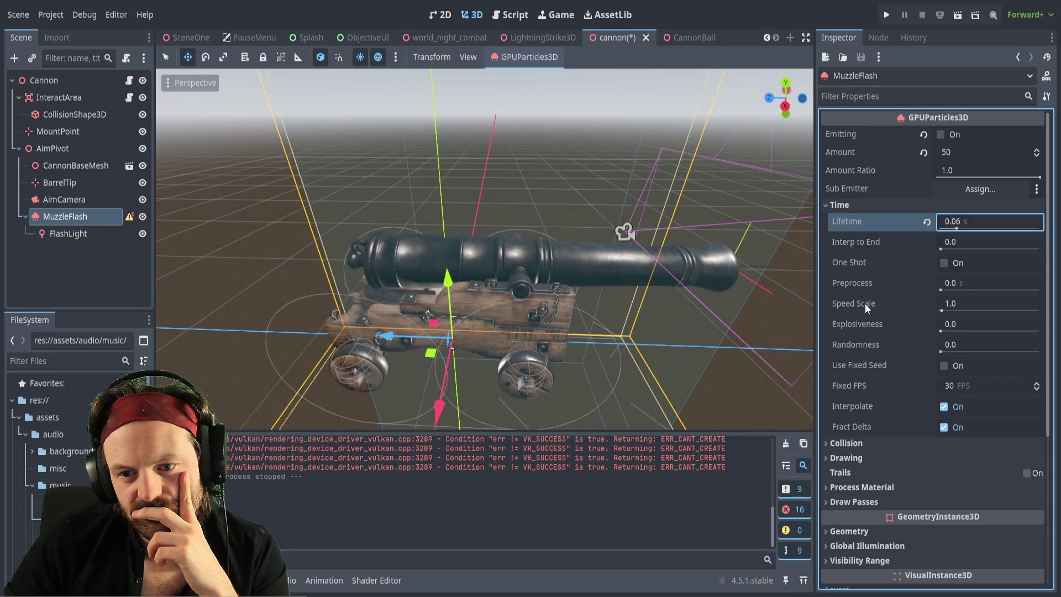
{"action": "left_click", "coordinate": [966, 306]}
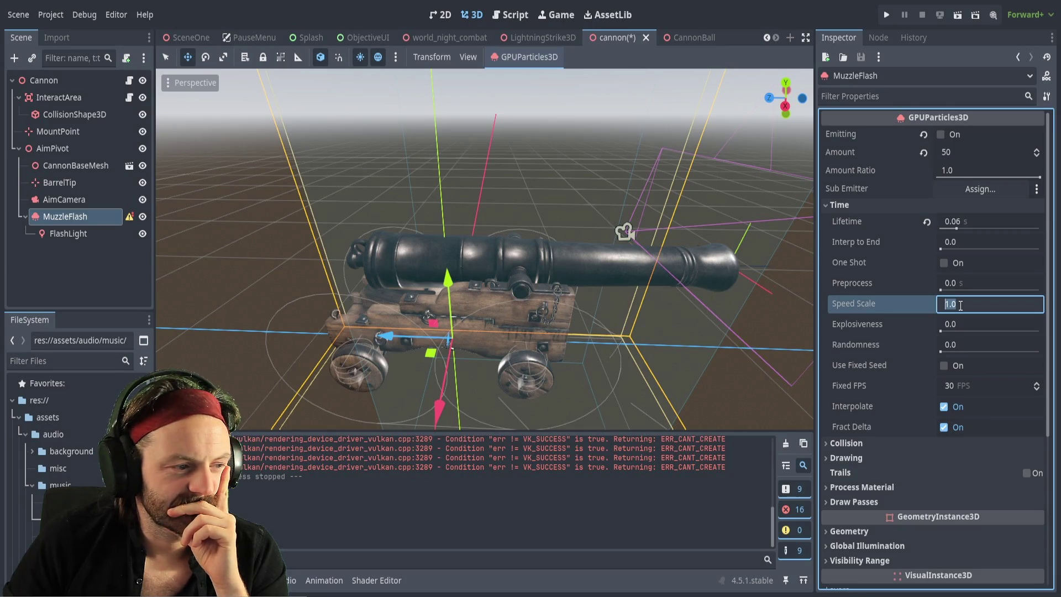
{"action": "type", "text": "8"}
{"action": "key", "text": "Return"}
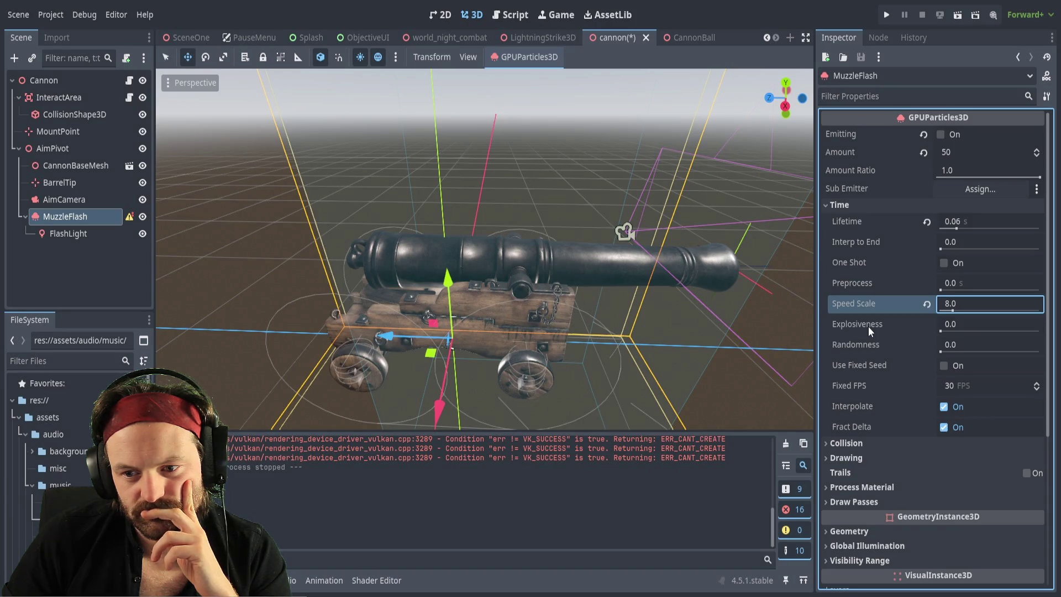
{"action": "left_click_drag", "start_coordinate": [942, 331], "coordinate": [1039, 331]}
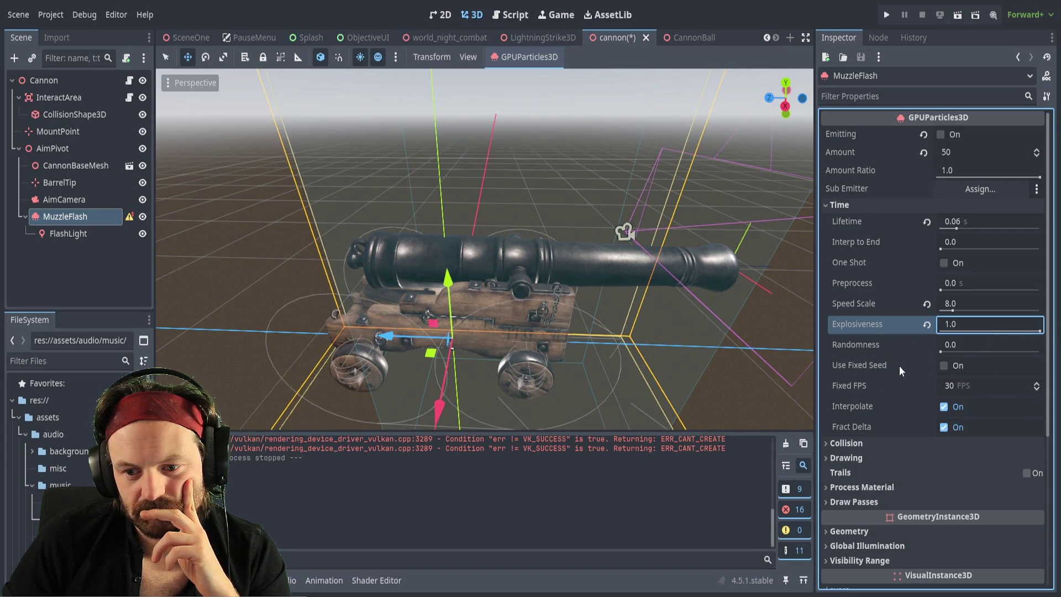
{"action": "left_click", "coordinate": [854, 443]}
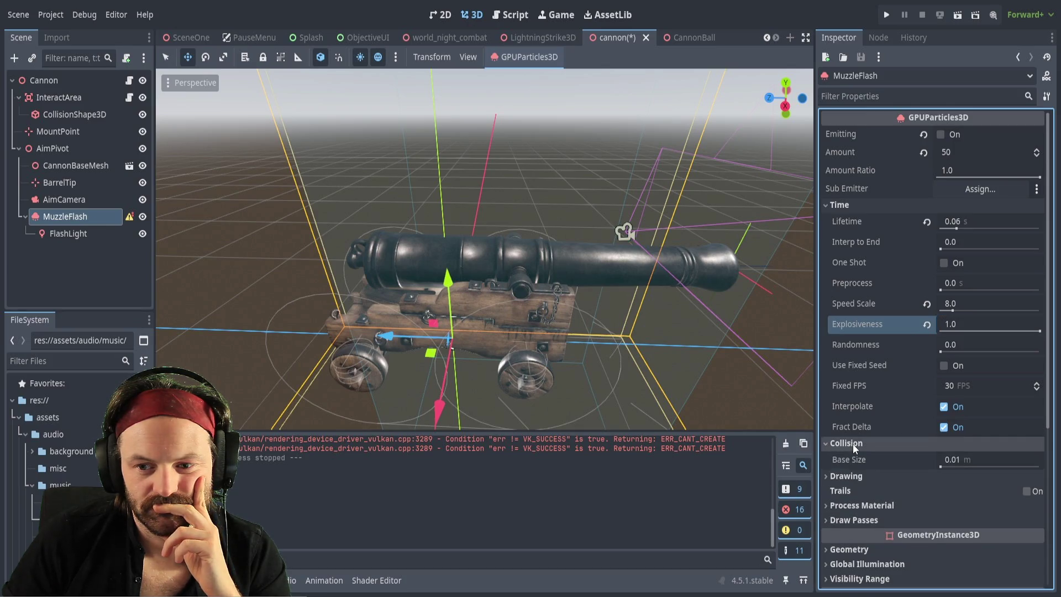
{"action": "left_click", "coordinate": [854, 444]}
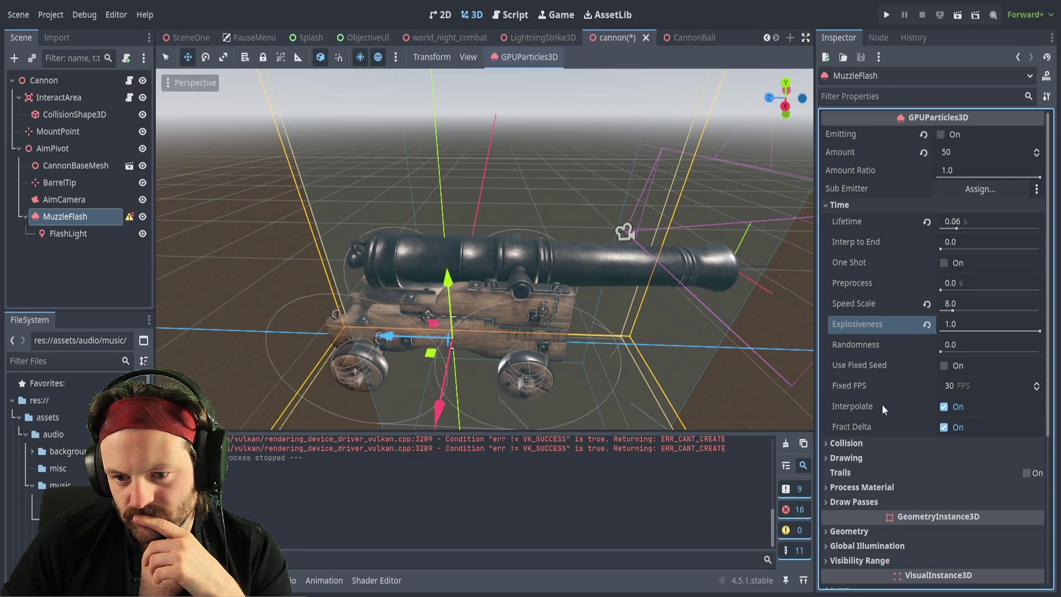
{"action": "left_click", "coordinate": [830, 446]}
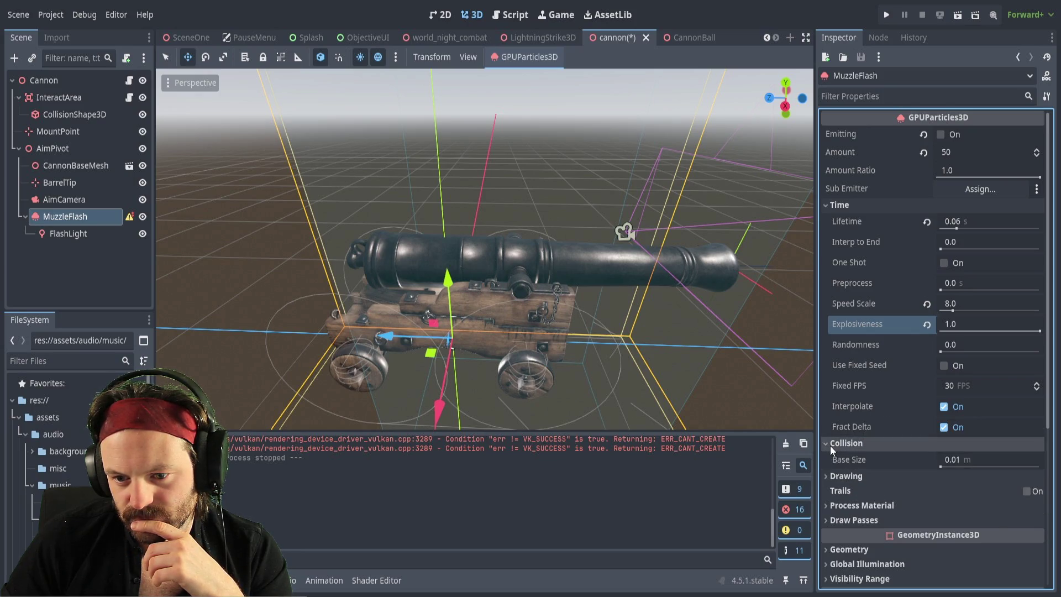
{"action": "left_click", "coordinate": [830, 446]}
{"action": "left_click", "coordinate": [828, 456]}
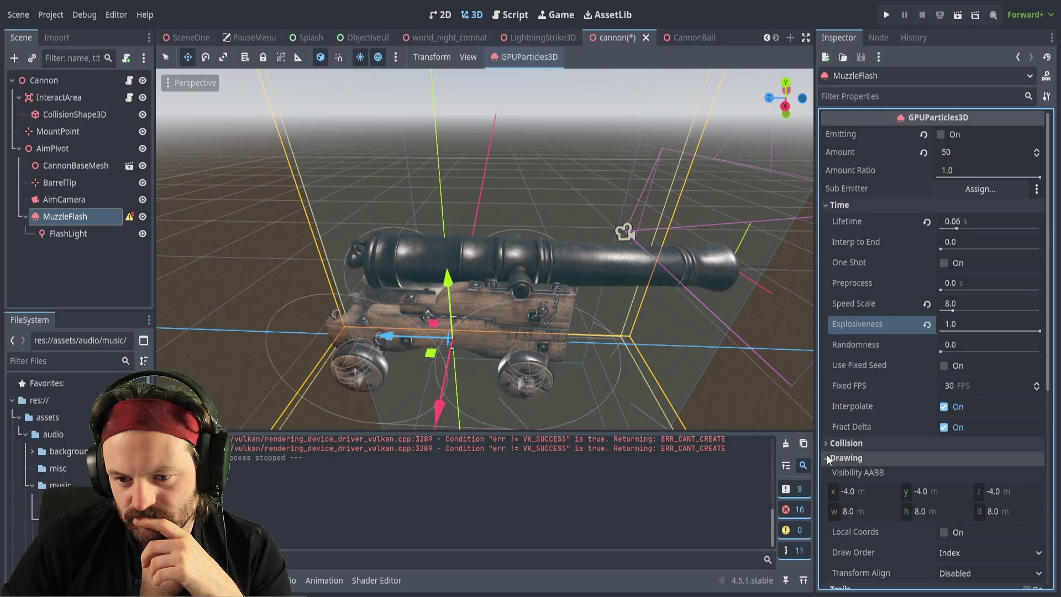
{"action": "scroll", "coordinate": [828, 455], "scroll_direction": "down", "scroll_amount": 2}
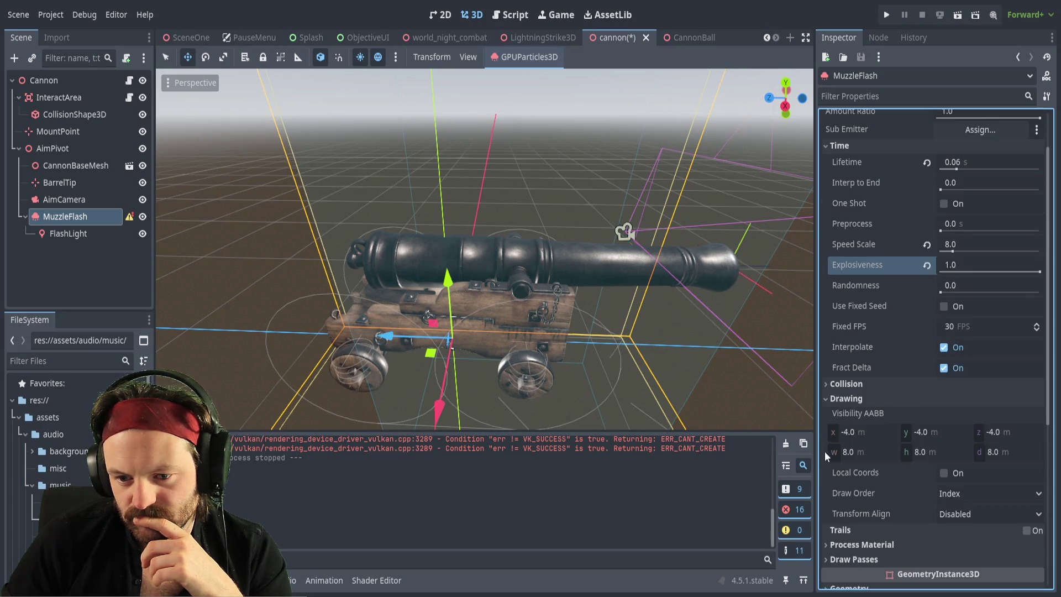
{"action": "left_click", "coordinate": [825, 399]}
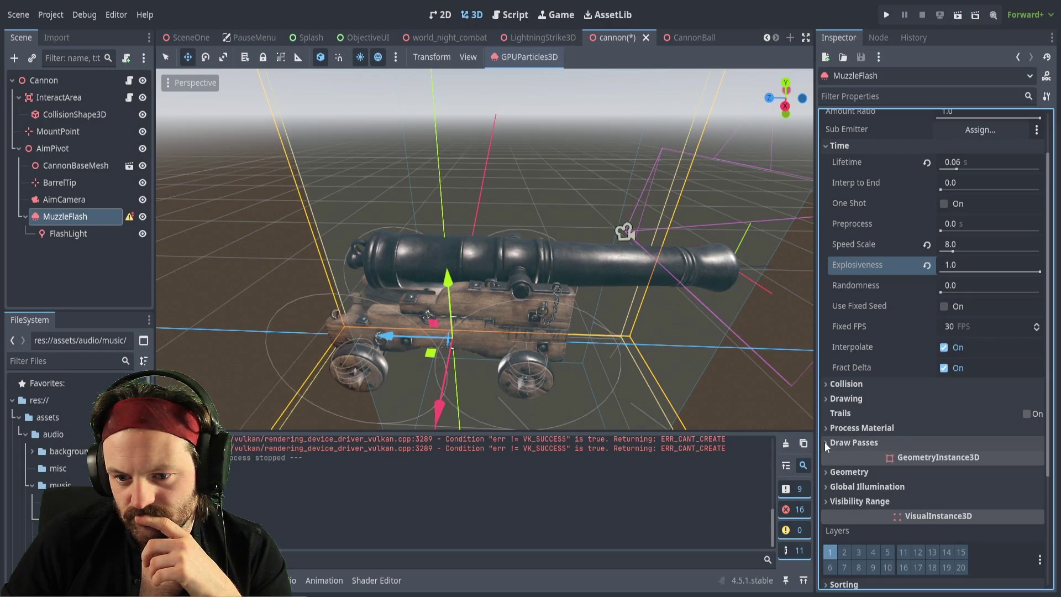
{"action": "left_click", "coordinate": [825, 443]}
{"action": "left_click", "coordinate": [825, 442]}
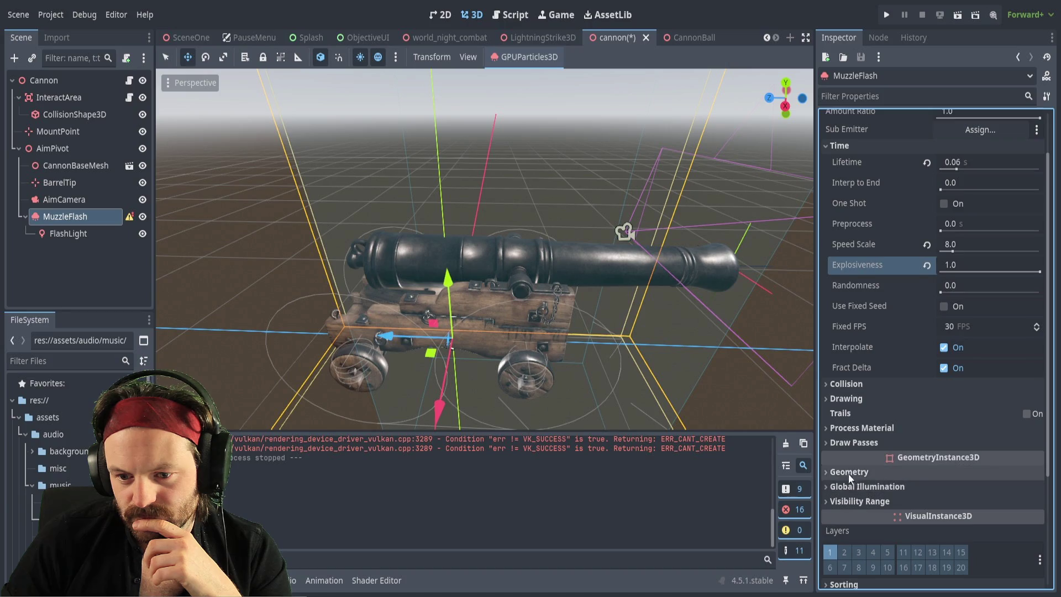
{"action": "left_click", "coordinate": [825, 473]}
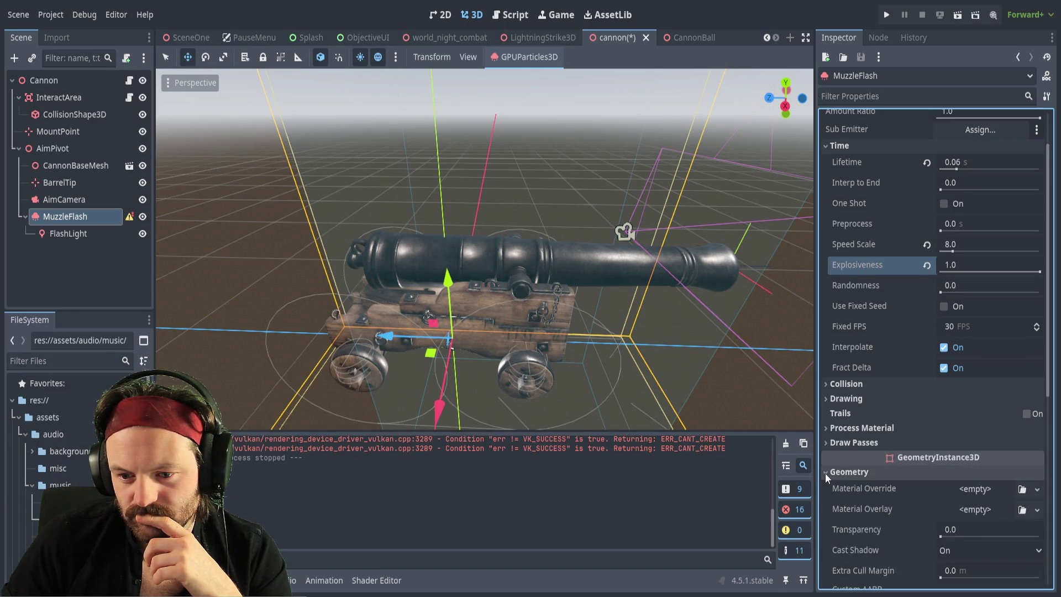
{"action": "left_click", "coordinate": [824, 473]}
{"action": "left_click", "coordinate": [828, 484]}
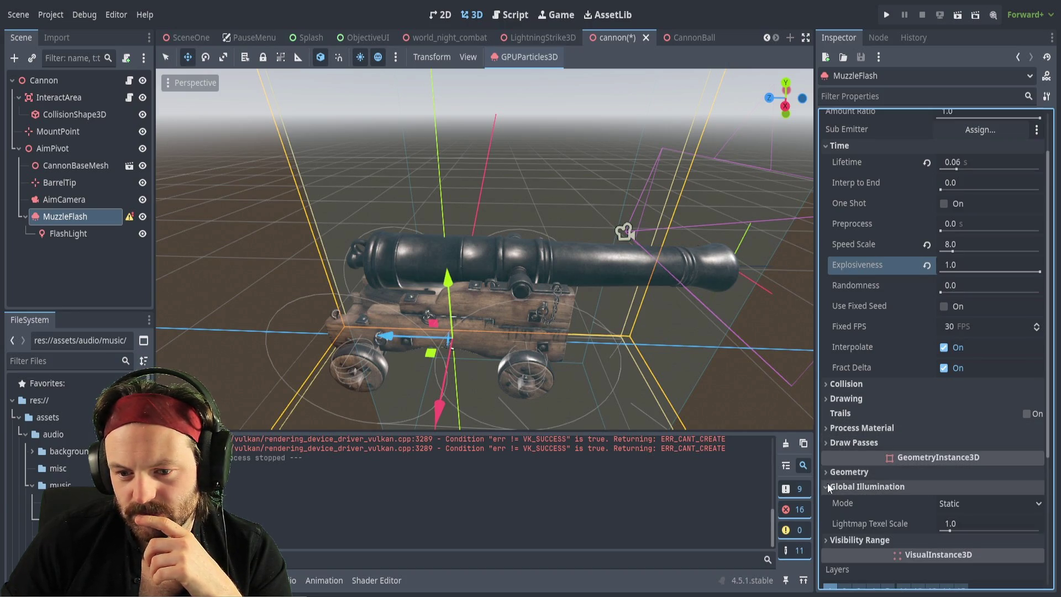
{"action": "left_click", "coordinate": [828, 485]}
{"action": "left_click", "coordinate": [826, 500]}
{"action": "left_click", "coordinate": [826, 500]}
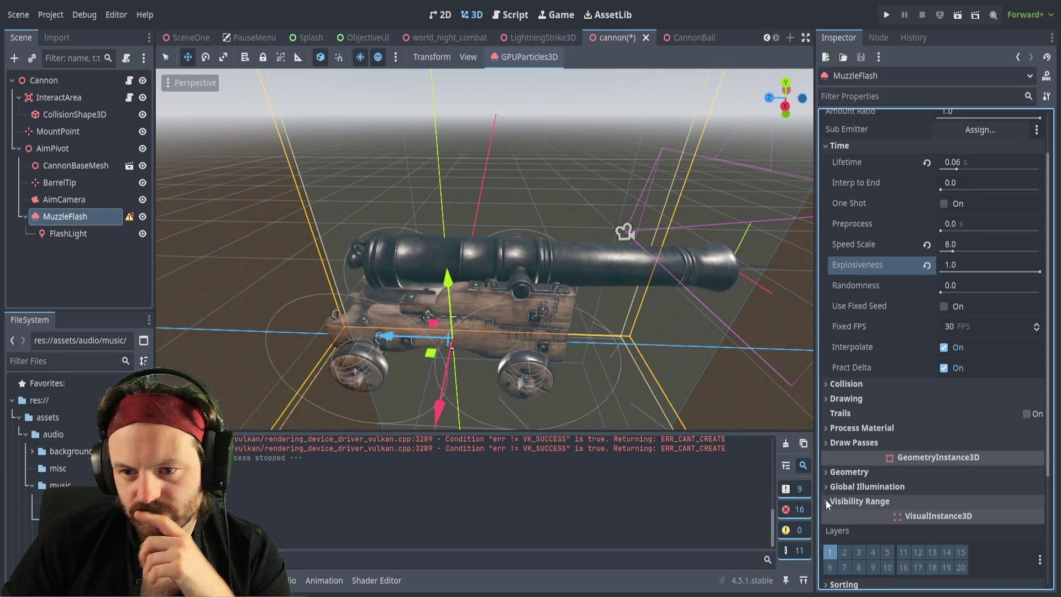
{"action": "scroll", "coordinate": [842, 251], "scroll_direction": "up", "scroll_amount": 2}
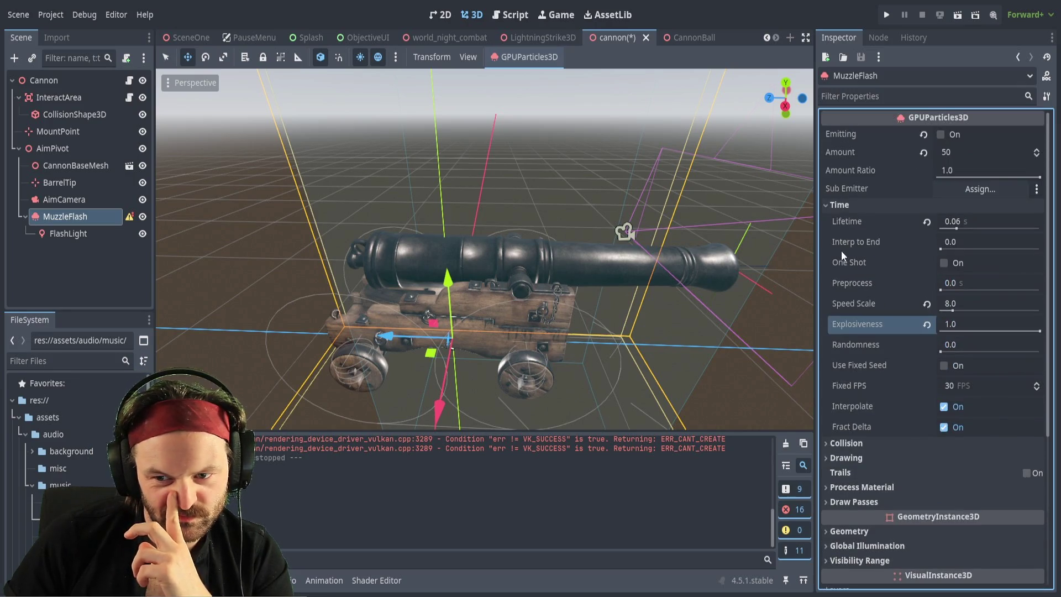
{"action": "left_click", "coordinate": [863, 97]}
{"action": "type", "text": "sprea"}
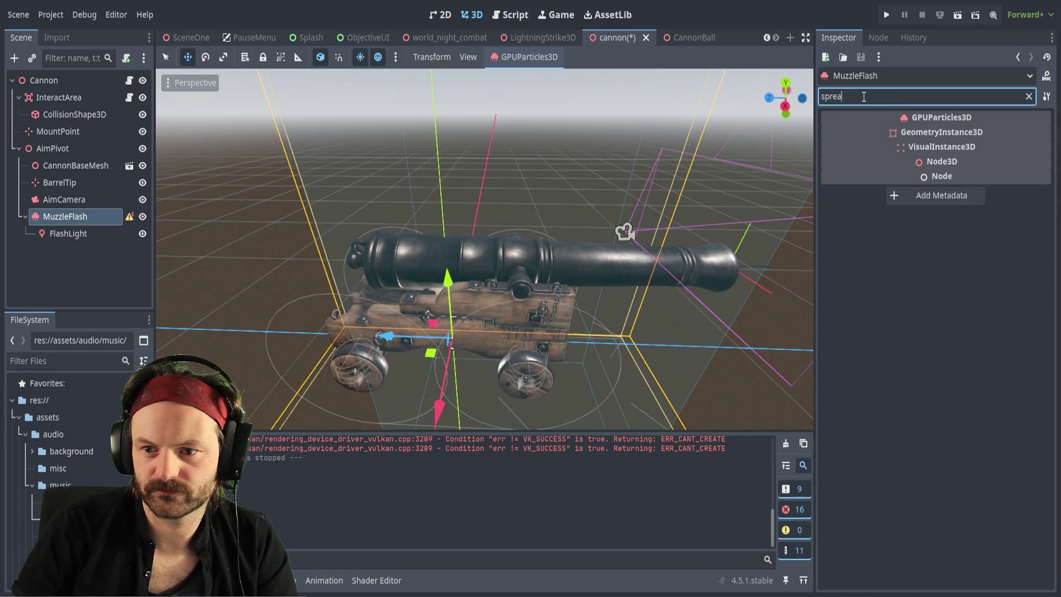
{"action": "type", "text": "d"}
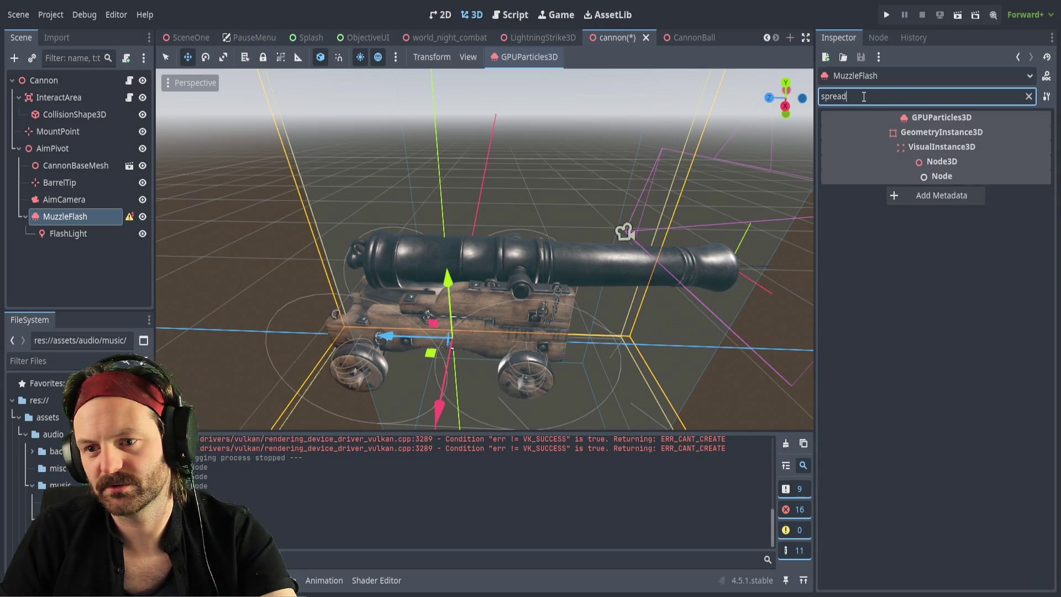
{"action": "key", "text": "BackSpace"}
{"action": "key", "text": "BackSpace"}
{"action": "key", "text": "BackSpace"}
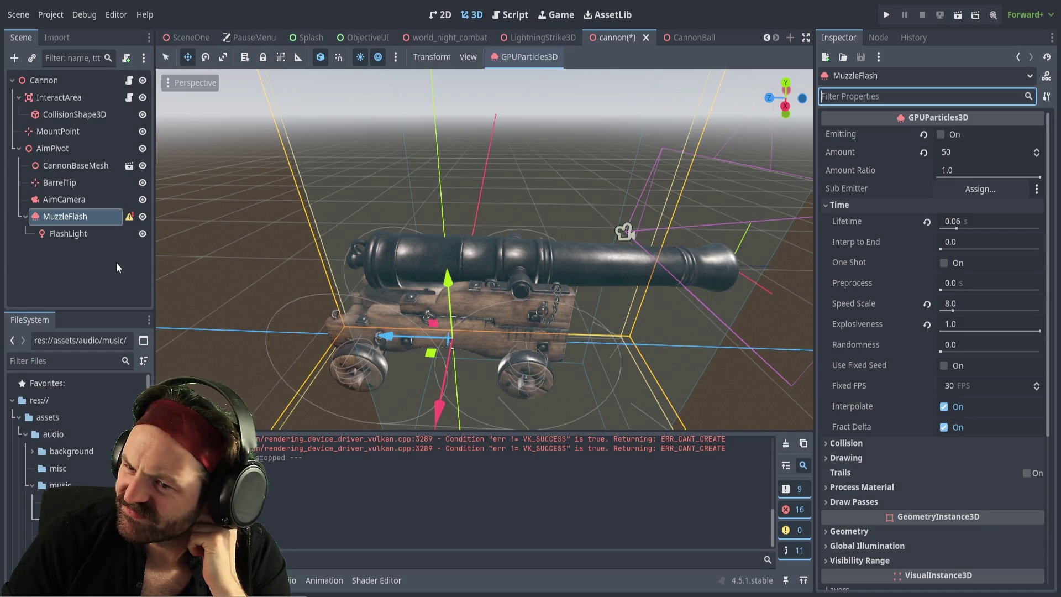
{"action": "left_click", "coordinate": [981, 199]}
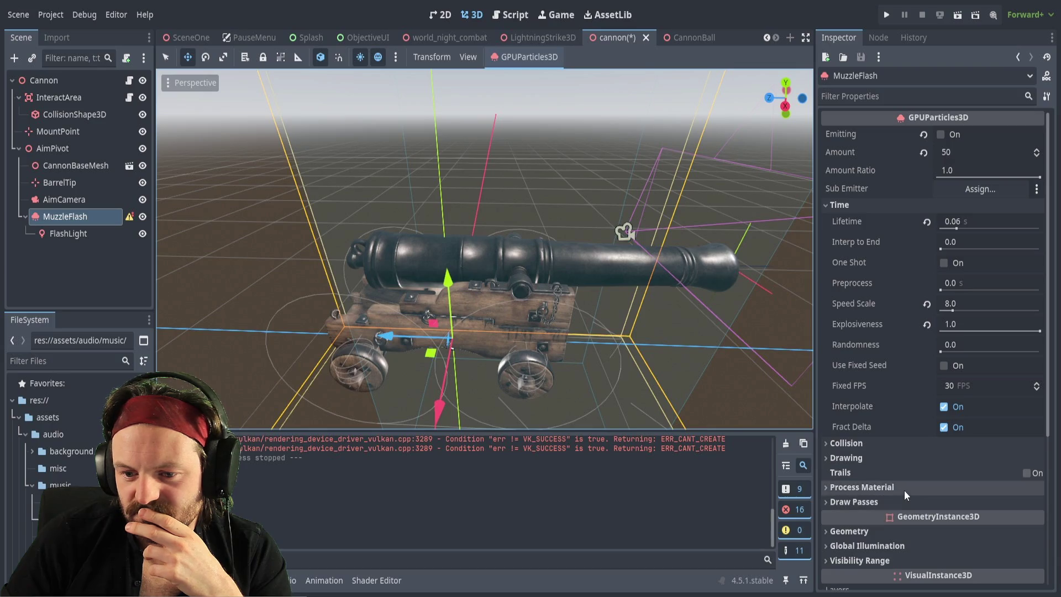
Look through the Transform, Physics Interpolation, Process, Visibility Range and Global Illumination sections, collapsing each.
{"action": "scroll", "coordinate": [896, 559], "scroll_direction": "down", "scroll_amount": 5}
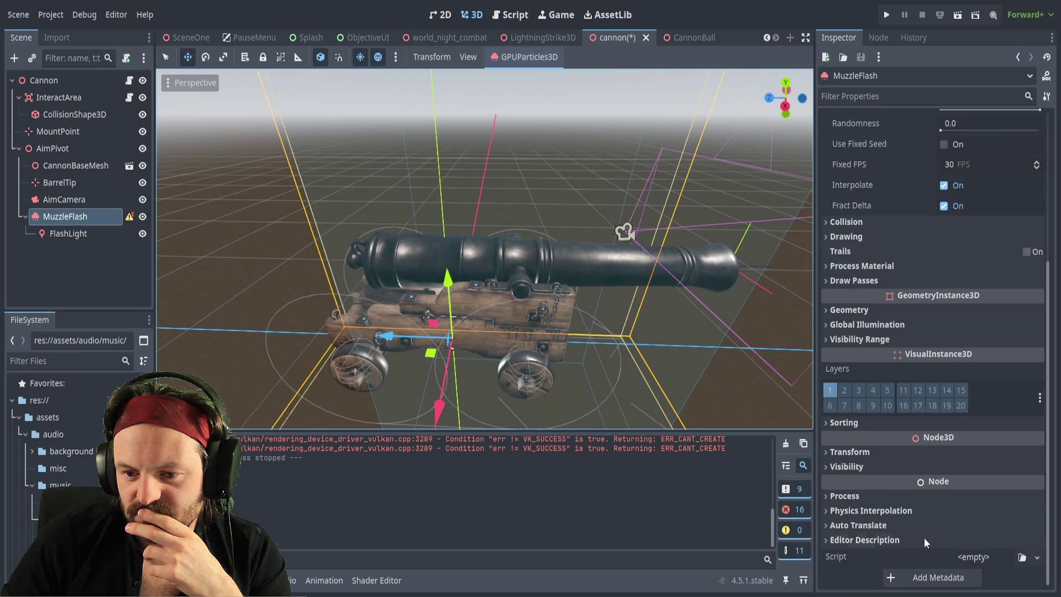
{"action": "left_click", "coordinate": [827, 453]}
{"action": "left_click", "coordinate": [827, 453]}
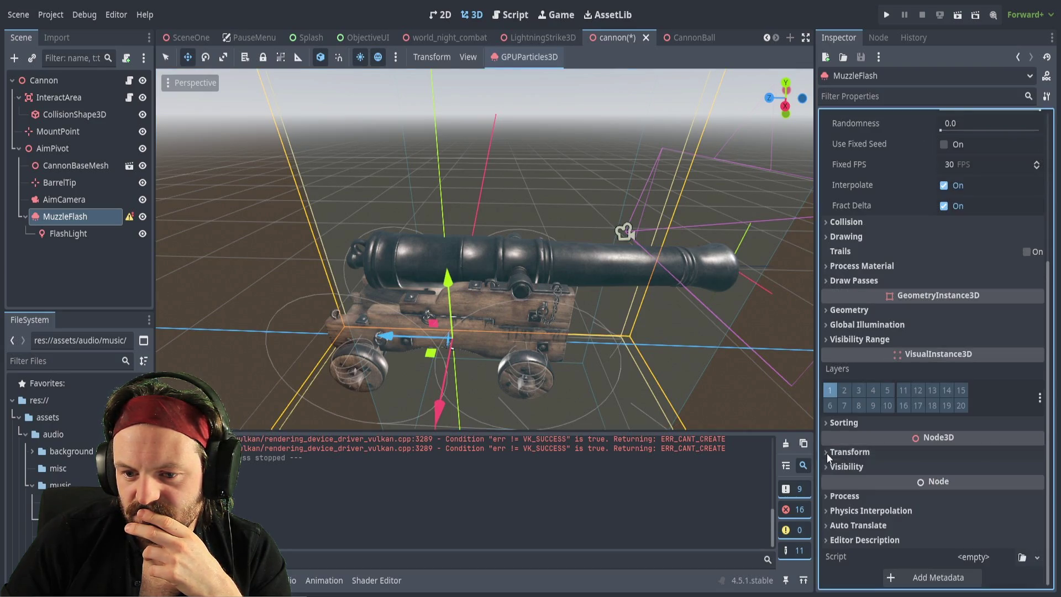
{"action": "left_click", "coordinate": [827, 511]}
{"action": "left_click", "coordinate": [825, 509]}
{"action": "left_click", "coordinate": [825, 497]}
{"action": "left_click", "coordinate": [824, 497]}
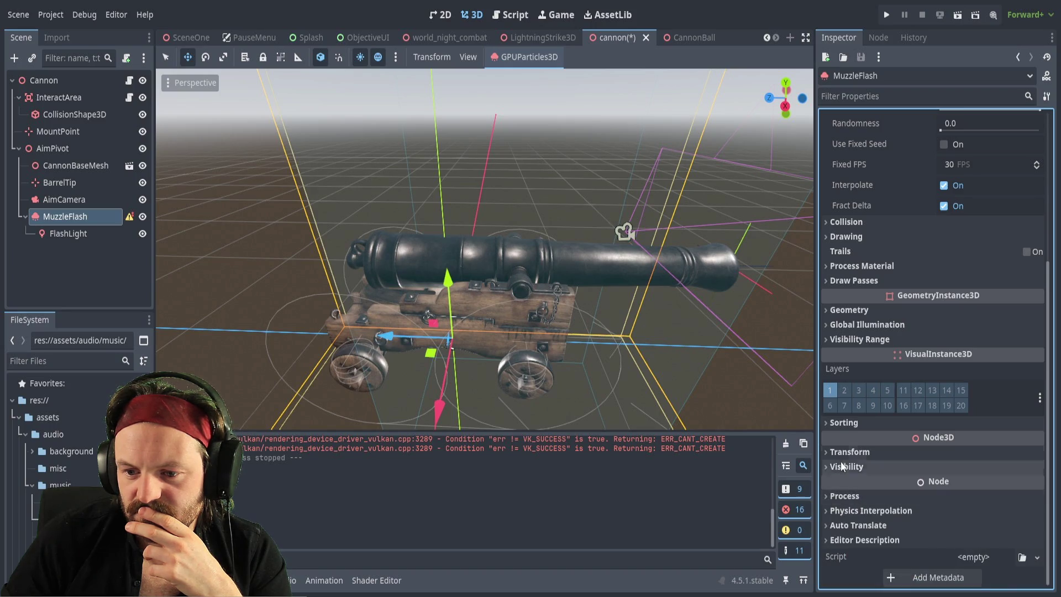
{"action": "left_click", "coordinate": [824, 340]}
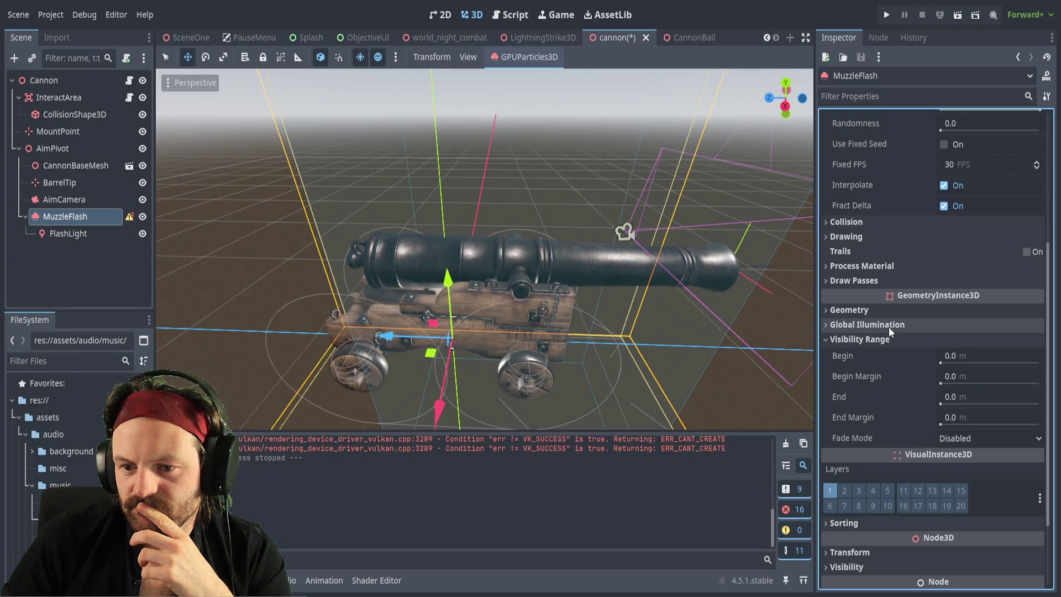
{"action": "left_click", "coordinate": [827, 339]}
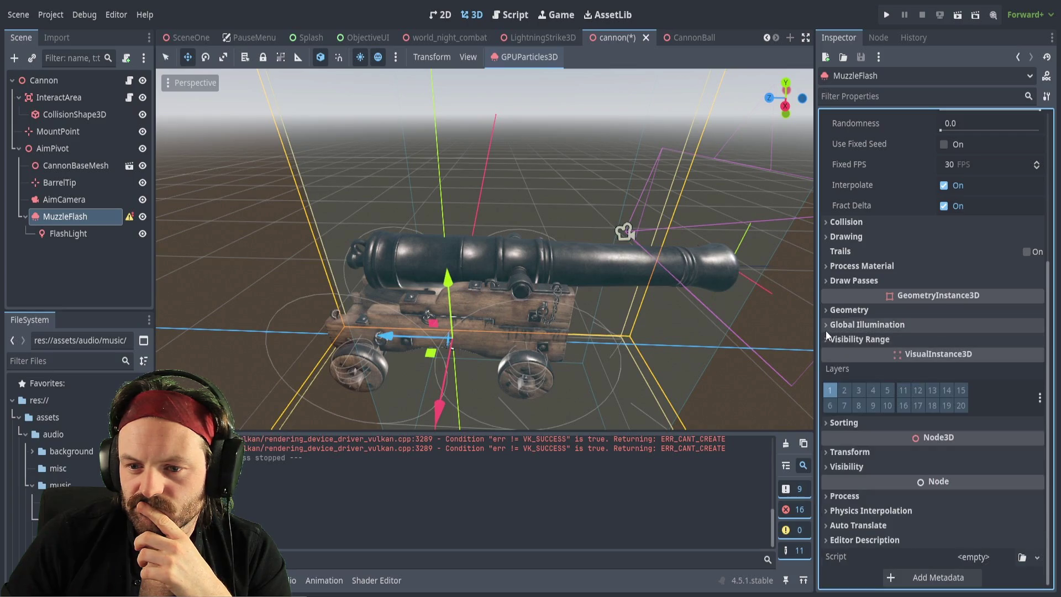
{"action": "left_click", "coordinate": [826, 326]}
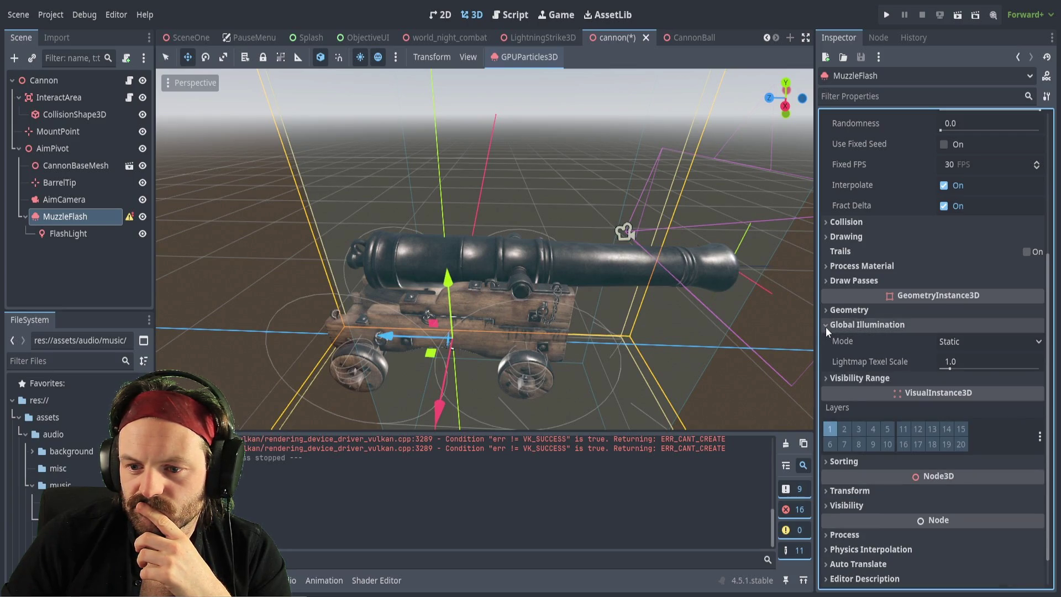
{"action": "left_click", "coordinate": [826, 327]}
Under Geometry, assign a new StandardMaterial3D as MuzzleFlash's Material Override.
{"action": "left_click", "coordinate": [825, 316]}
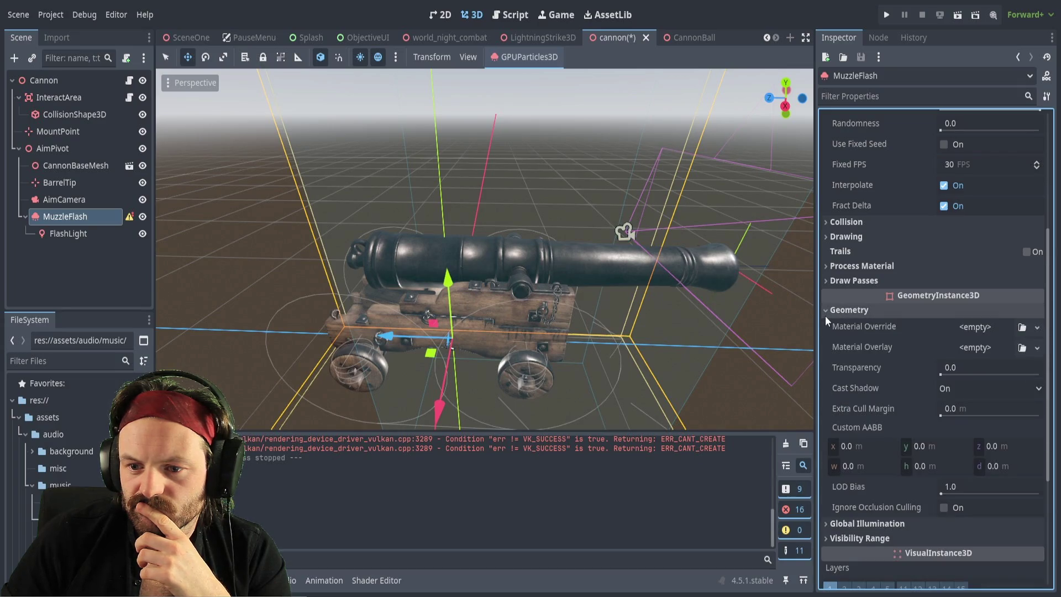
{"action": "left_click", "coordinate": [988, 326]}
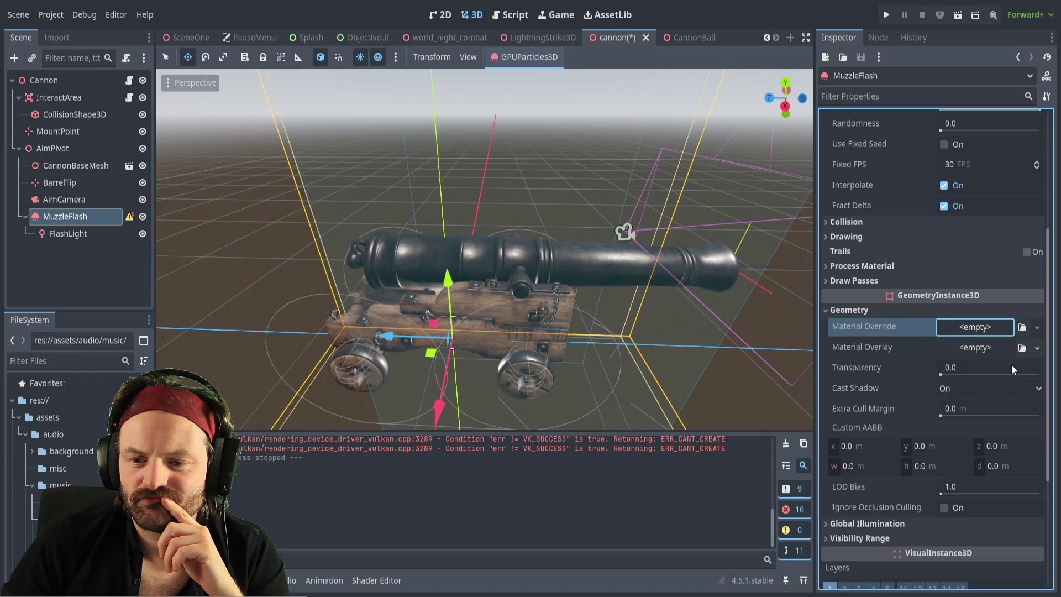
{"action": "left_click", "coordinate": [989, 336]}
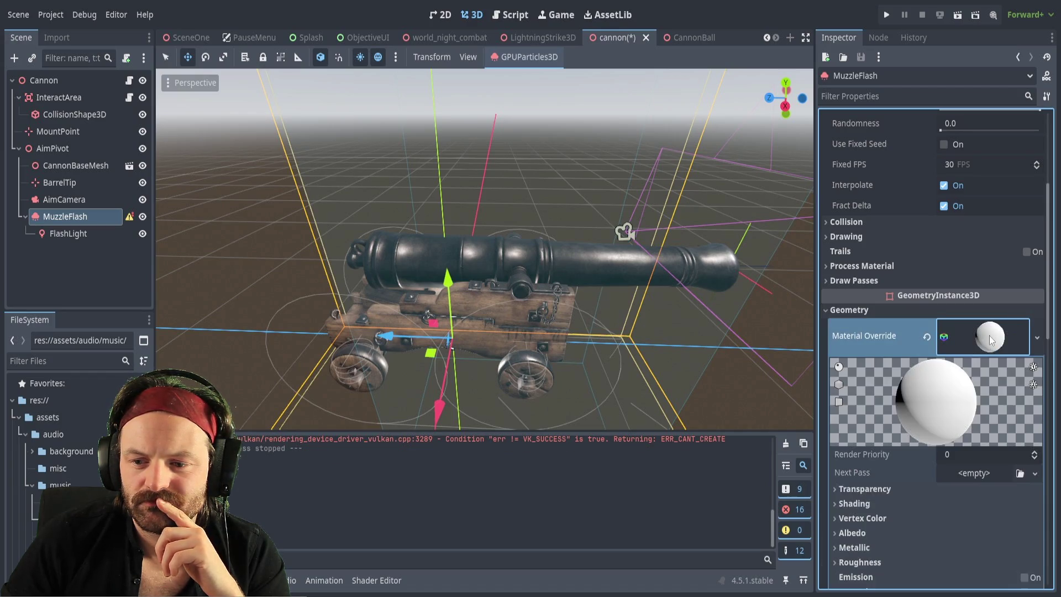
{"action": "scroll", "coordinate": [934, 456], "scroll_direction": "down", "scroll_amount": 3}
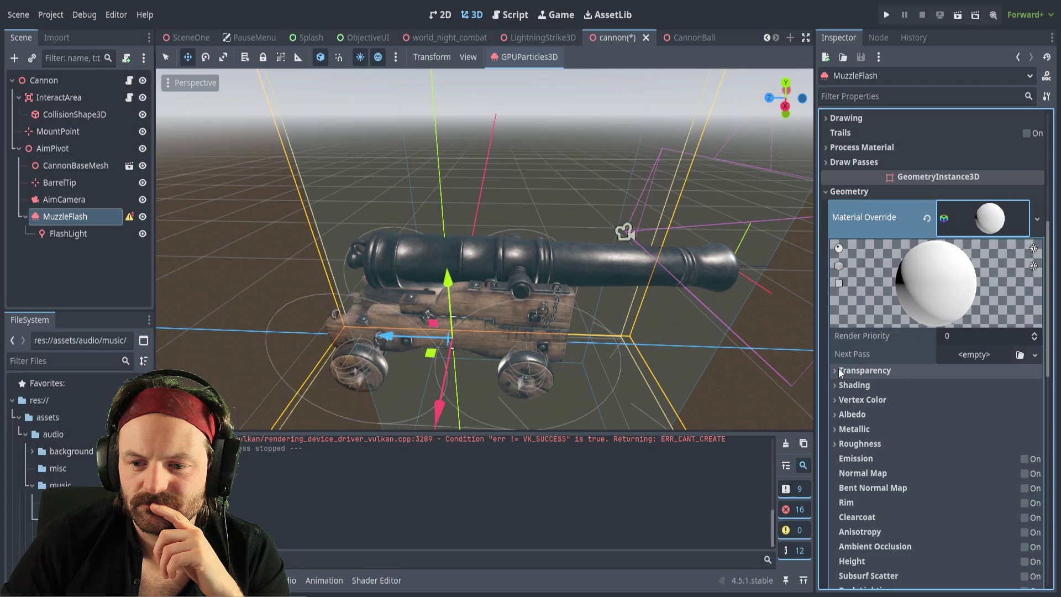
{"action": "scroll", "coordinate": [907, 451], "scroll_direction": "down", "scroll_amount": 3}
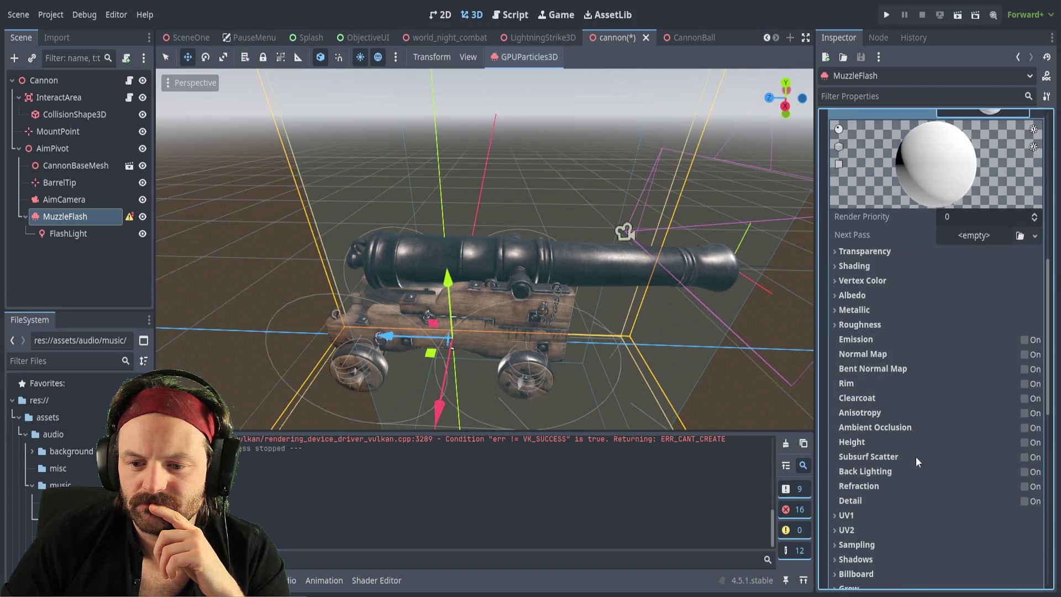
{"action": "scroll", "coordinate": [862, 526], "scroll_direction": "down", "scroll_amount": 3}
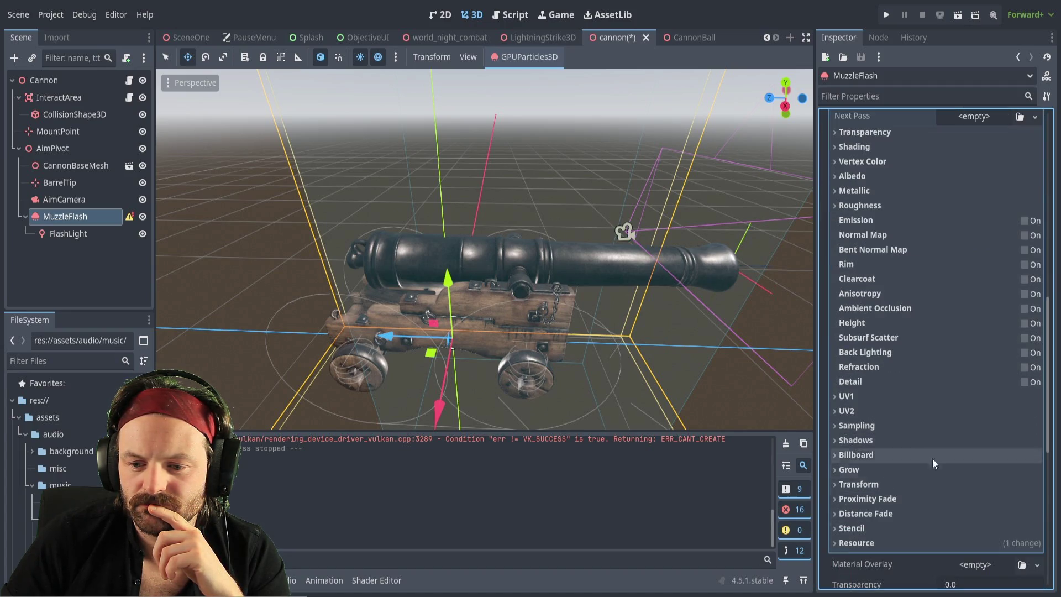
{"action": "scroll", "coordinate": [885, 330], "scroll_direction": "up", "scroll_amount": 9}
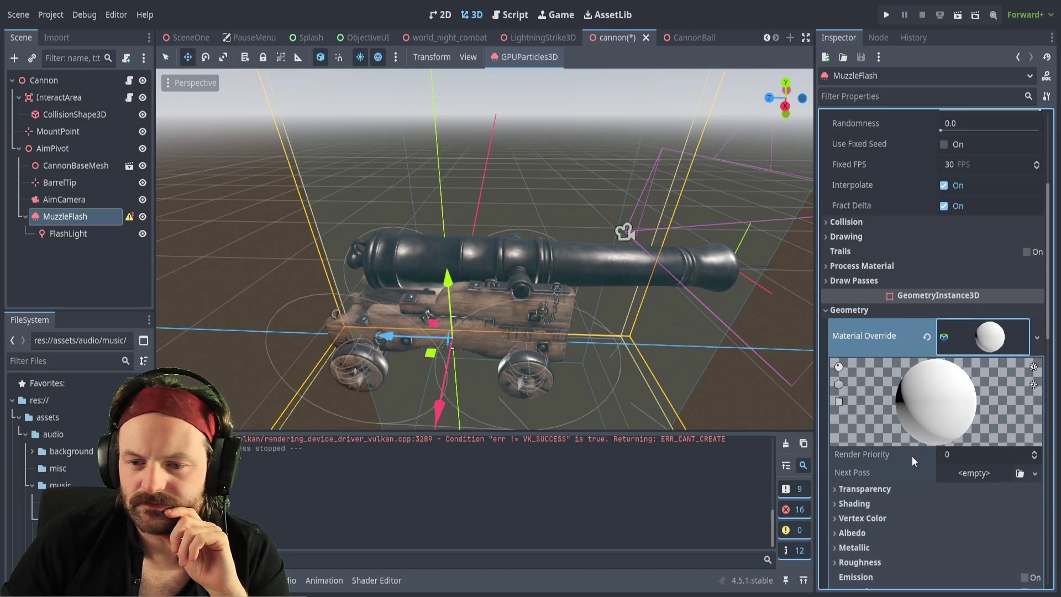
{"action": "scroll", "coordinate": [912, 442], "scroll_direction": "down", "scroll_amount": 4}
{"action": "left_click", "coordinate": [835, 310]}
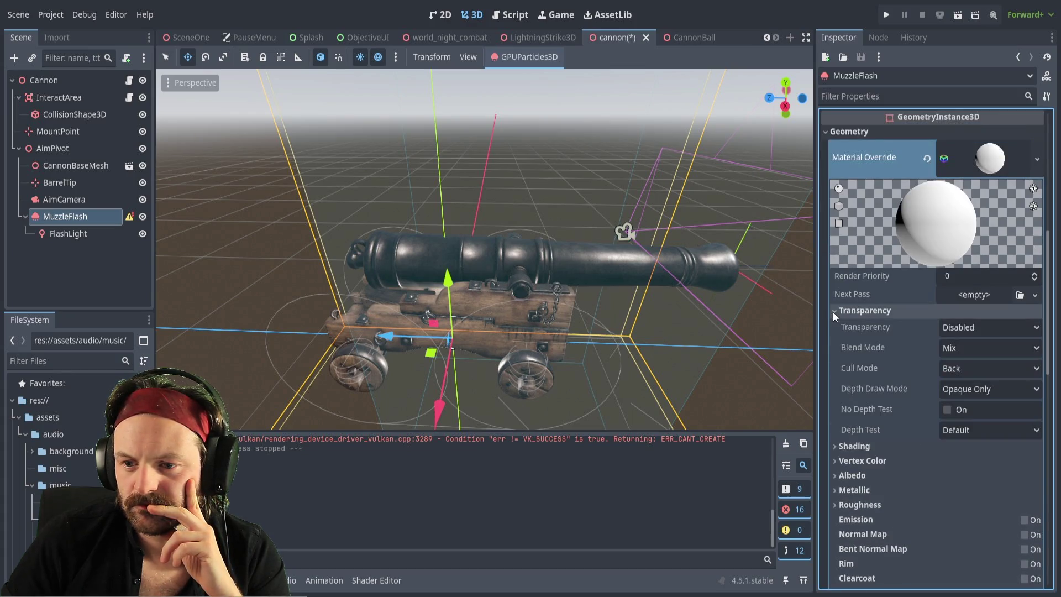
{"action": "left_click", "coordinate": [834, 312]}
{"action": "left_click", "coordinate": [833, 326]}
{"action": "left_click", "coordinate": [833, 326]}
{"action": "left_click", "coordinate": [835, 341]}
{"action": "left_click", "coordinate": [835, 342]}
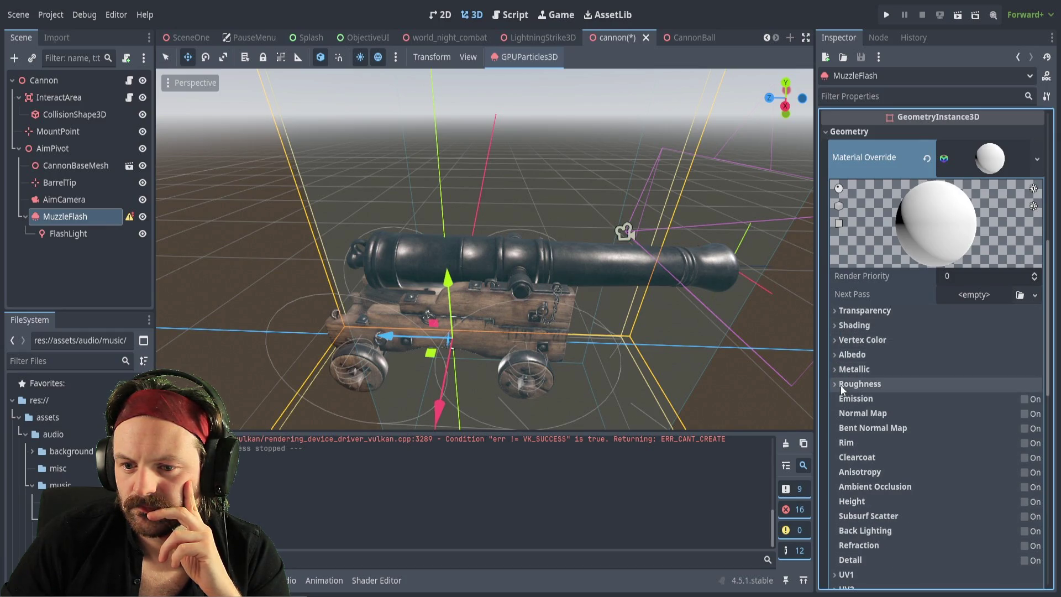
{"action": "scroll", "coordinate": [845, 500], "scroll_direction": "down", "scroll_amount": 1}
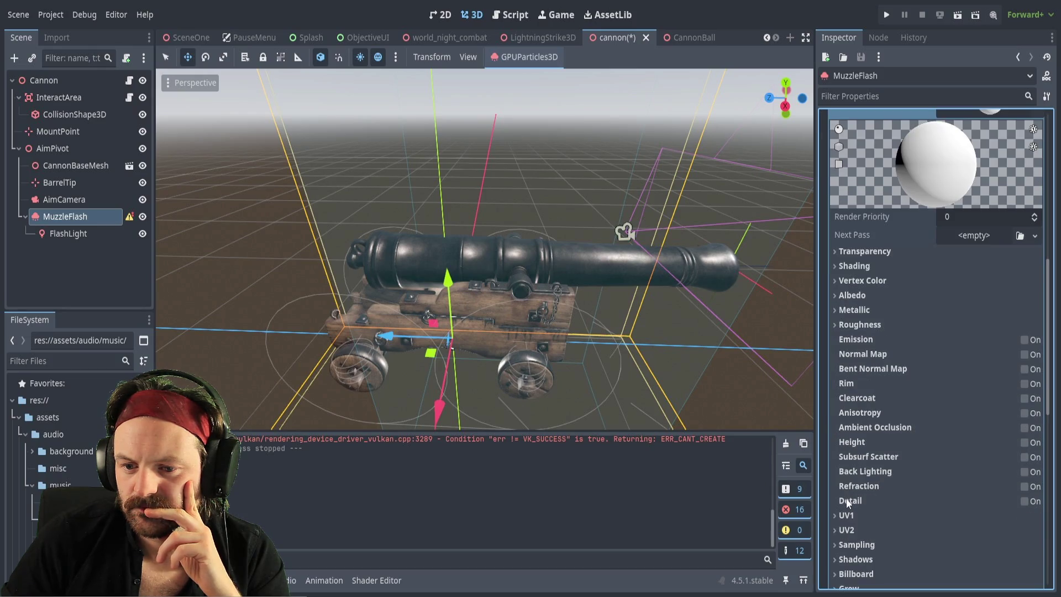
{"action": "scroll", "coordinate": [857, 481], "scroll_direction": "down", "scroll_amount": 2}
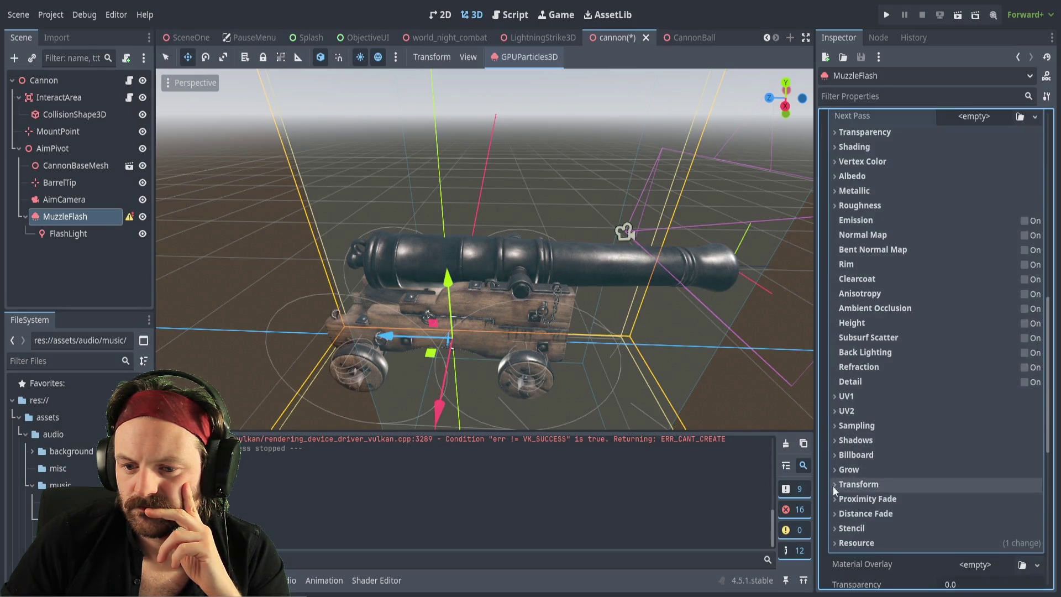
{"action": "left_click", "coordinate": [832, 486]}
{"action": "left_click", "coordinate": [833, 486]}
{"action": "scroll", "coordinate": [847, 330], "scroll_direction": "up", "scroll_amount": 6}
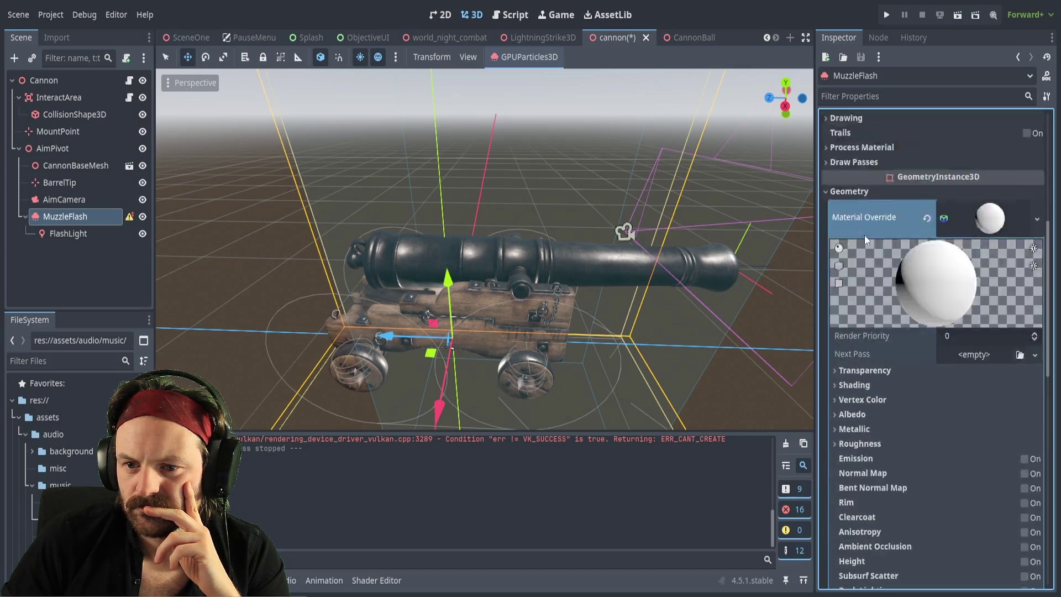
{"action": "scroll", "coordinate": [947, 408], "scroll_direction": "down", "scroll_amount": 1}
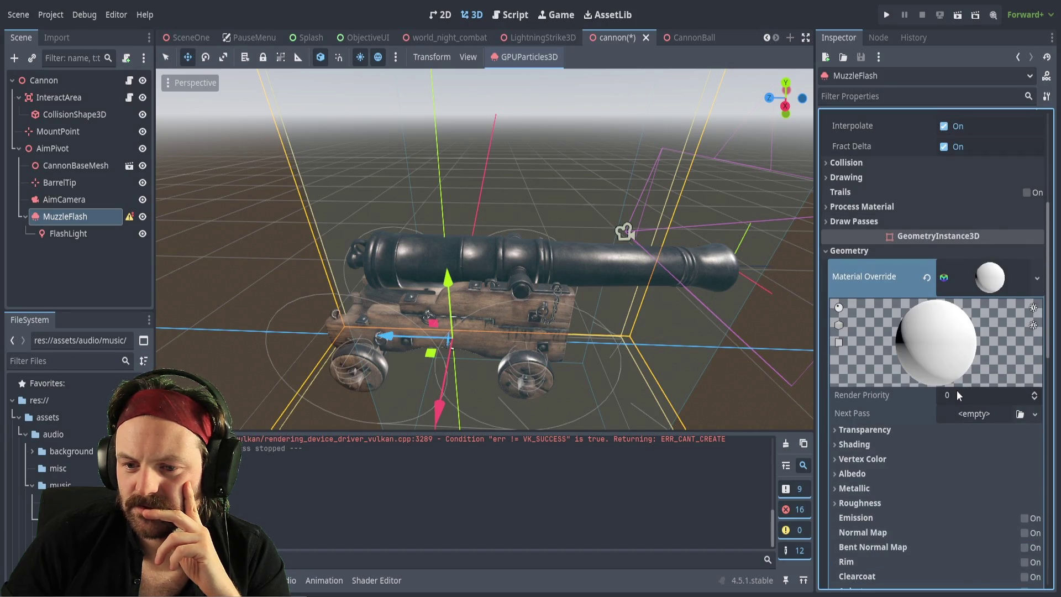
{"action": "scroll", "coordinate": [958, 394], "scroll_direction": "down", "scroll_amount": 1}
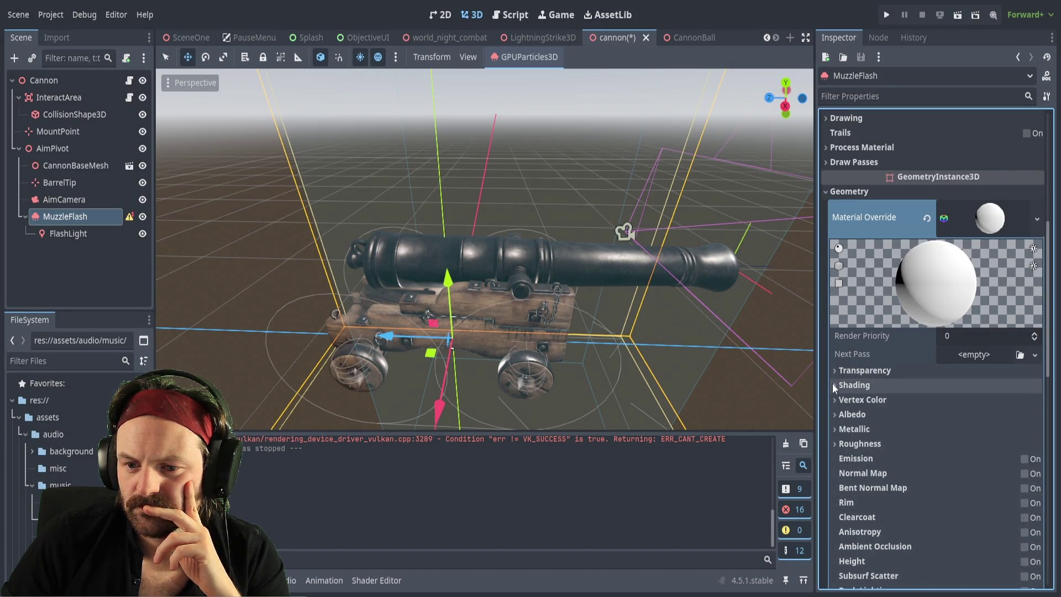
{"action": "left_click", "coordinate": [838, 413]}
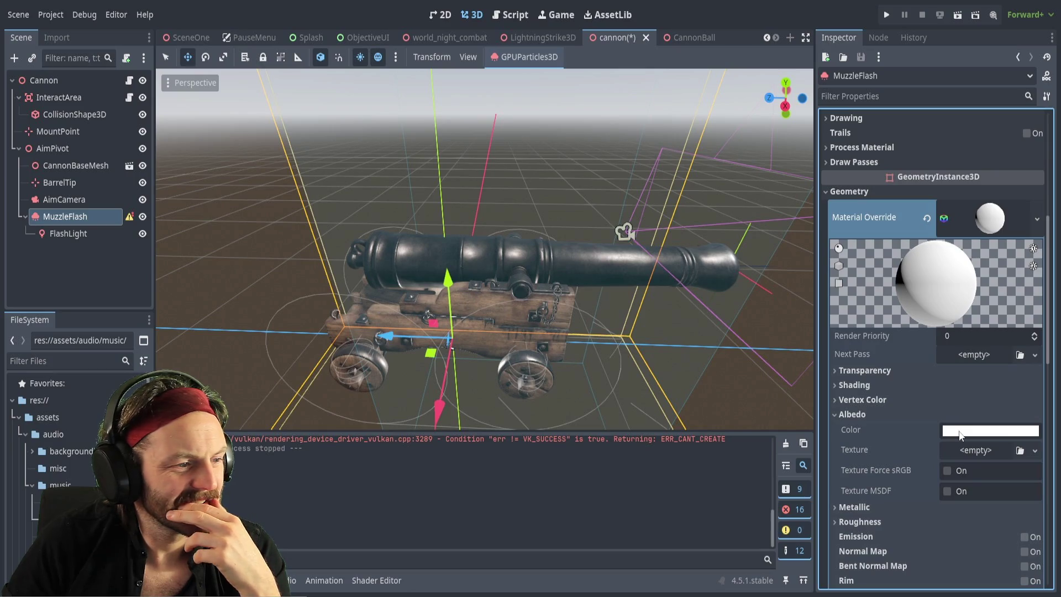
Compare brighter yellow and pale cream albedo tints, settle on pale cream, and inspect the albedo Texture slot.
{"action": "key", "text": "ctrl+z"}
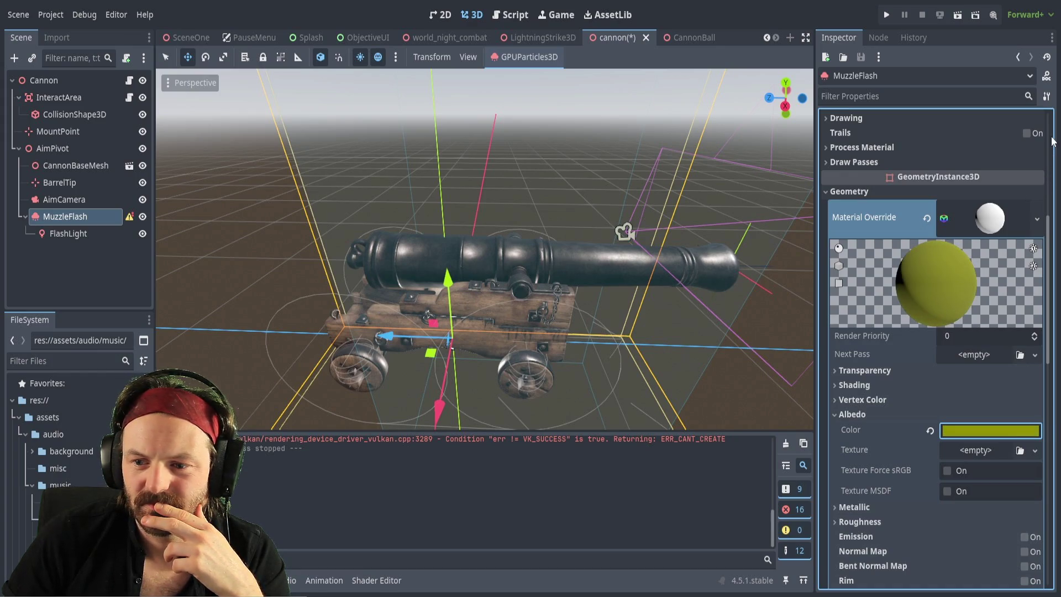
{"action": "key", "text": "ctrl+z"}
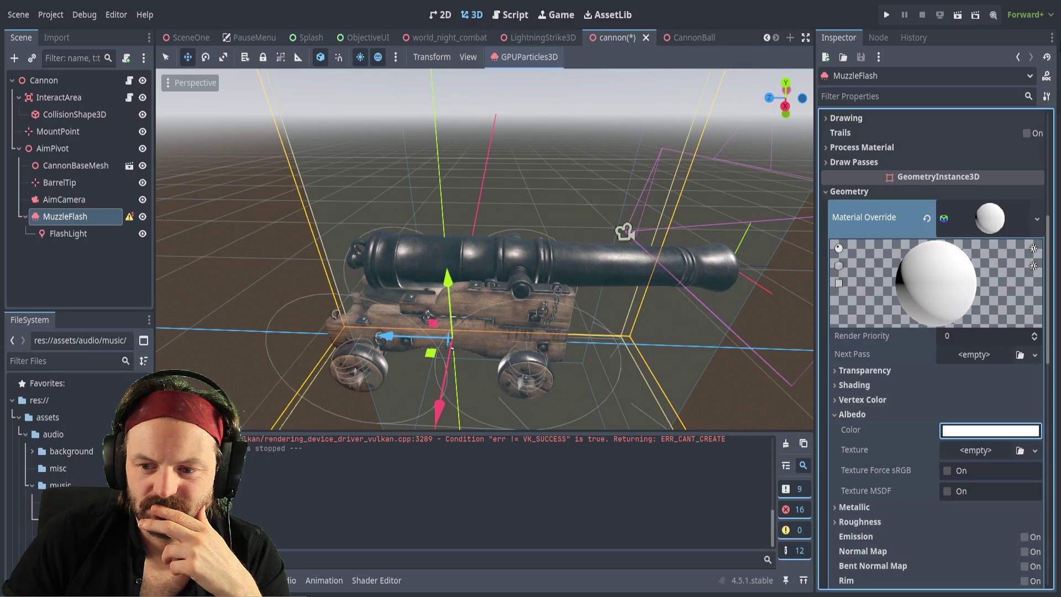
{"action": "key", "text": "ctrl+shift+z"}
{"action": "key", "text": "ctrl+z"}
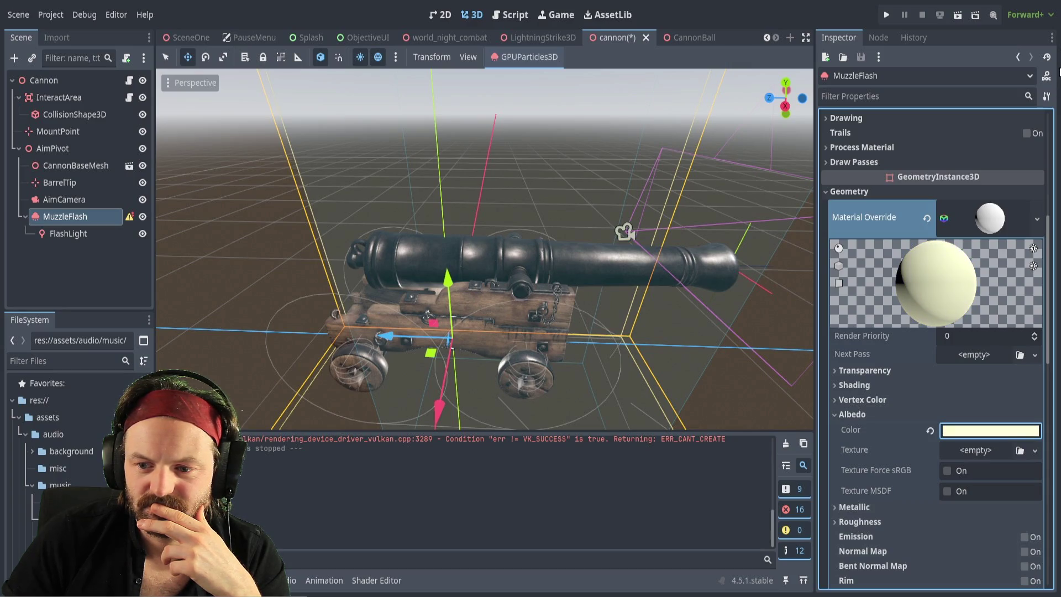
{"action": "key", "text": "ctrl+shift+z"}
{"action": "key", "text": "ctrl+z"}
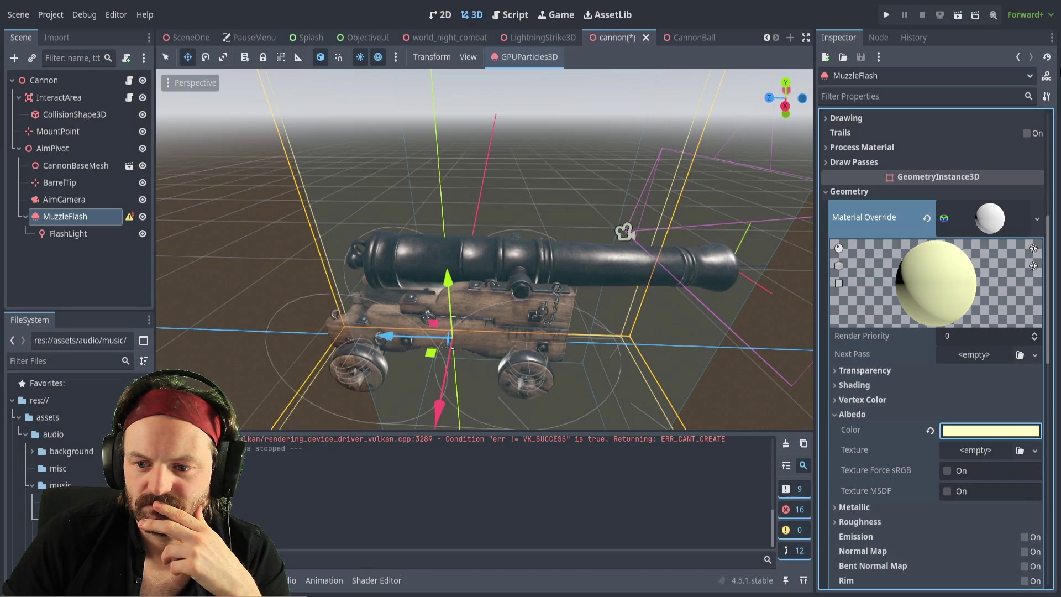
{"action": "key", "text": "ctrl+z"}
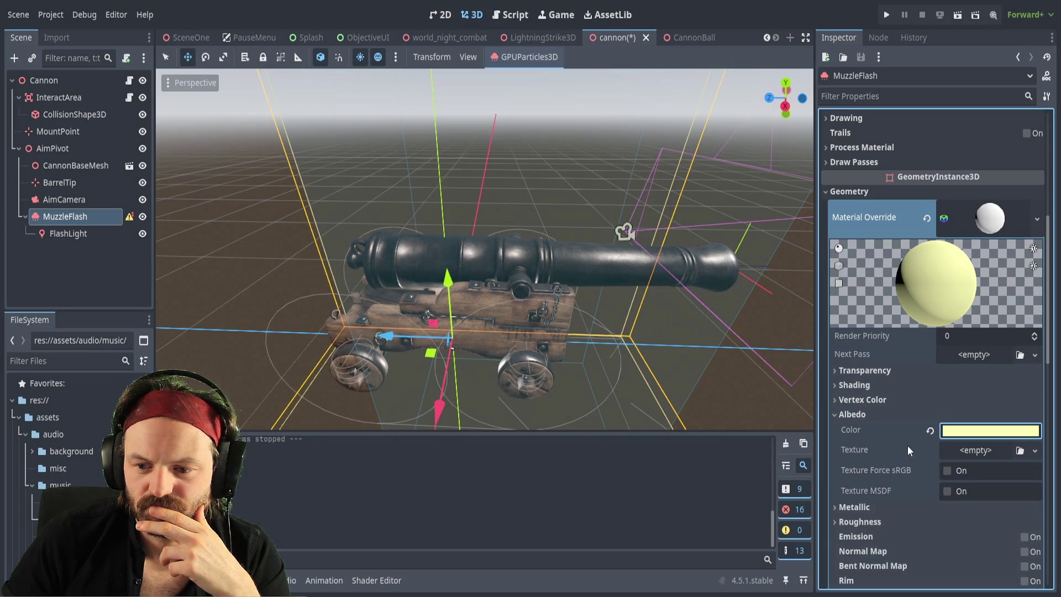
{"action": "left_click", "coordinate": [968, 452]}
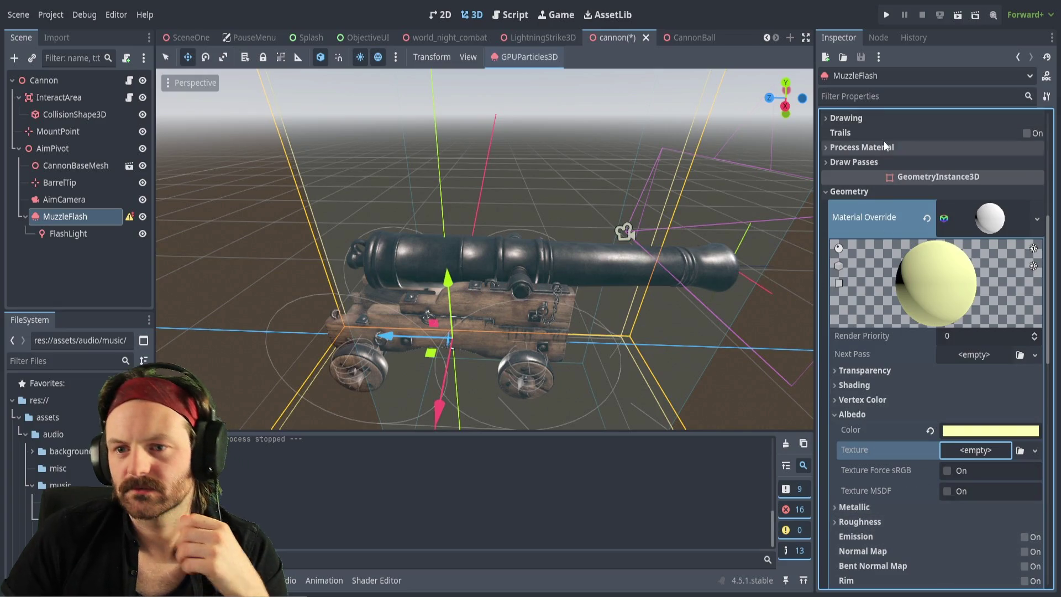
{"action": "left_click", "coordinate": [871, 98]}
Filter the Inspector by 'sprea' and expand the override's Transform options to reveal Use Particle Trails.
{"action": "type", "text": "sprea"}
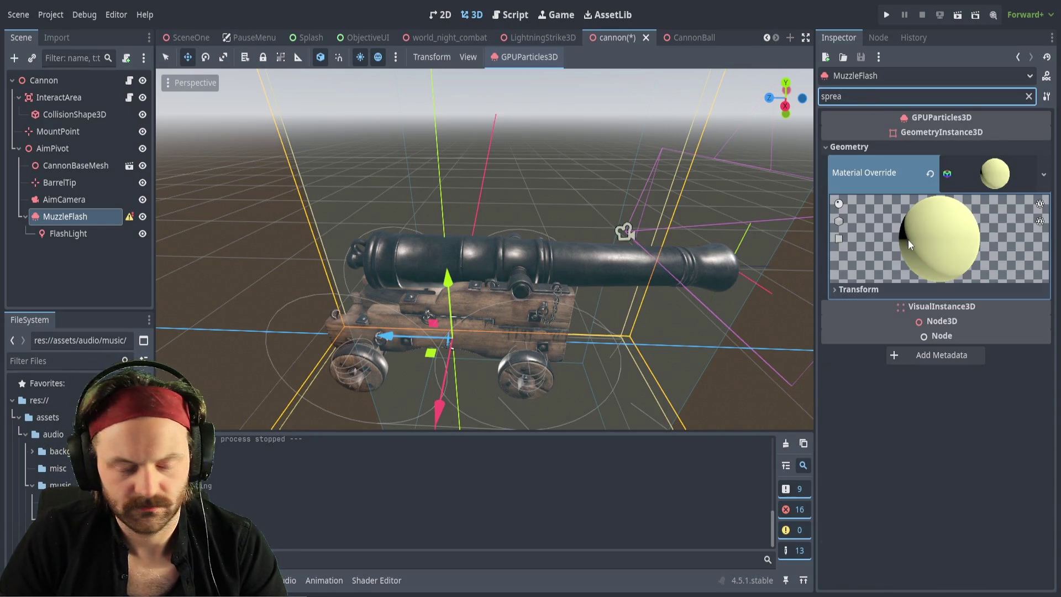
{"action": "type", "text": "d"}
{"action": "key", "text": "BackSpace"}
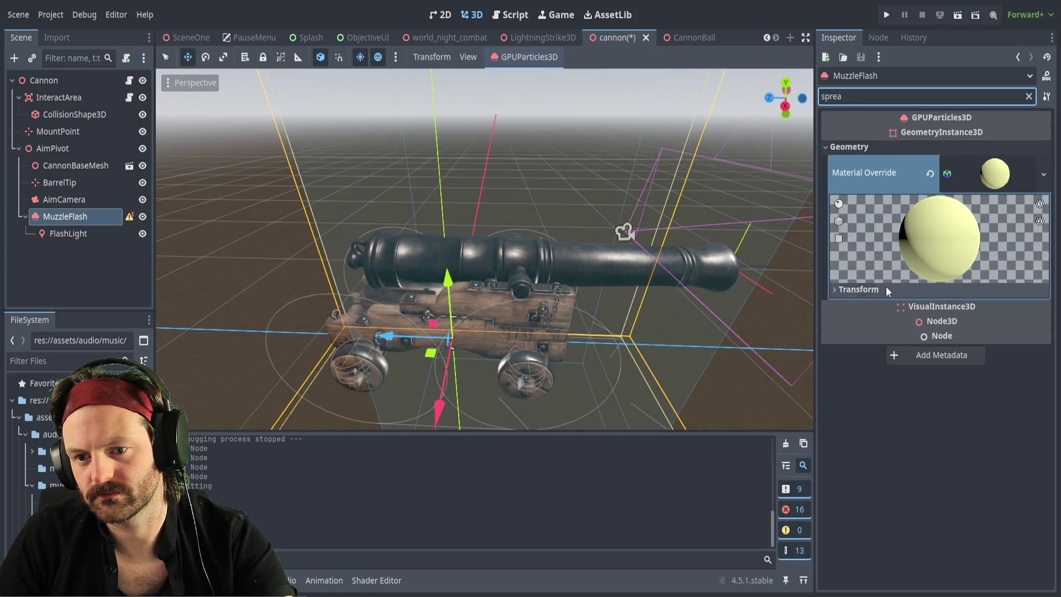
{"action": "left_click", "coordinate": [837, 288]}
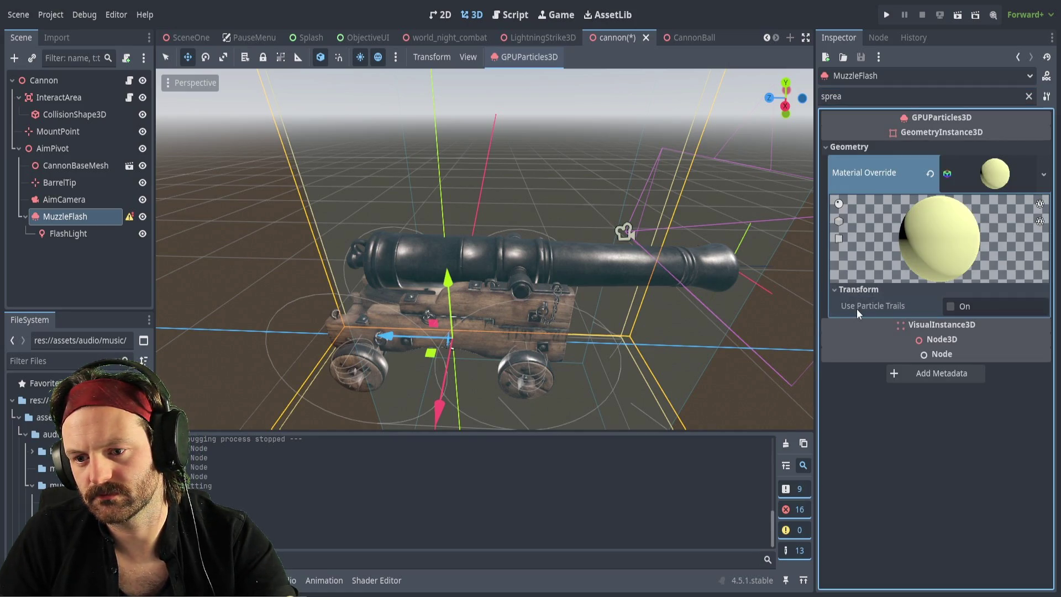